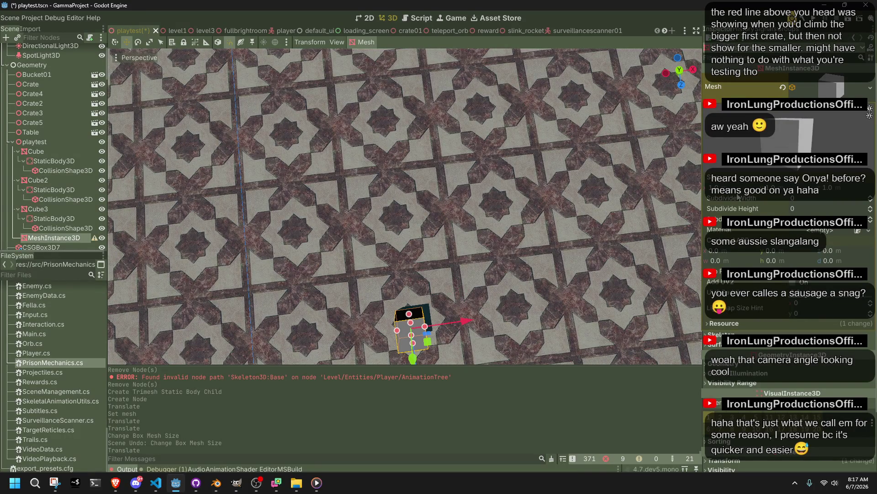
Step: Set the BoxMesh Size X and Z to 4 m for a flat slab, orbiting to see it
{"action": "key", "text": "Return"}
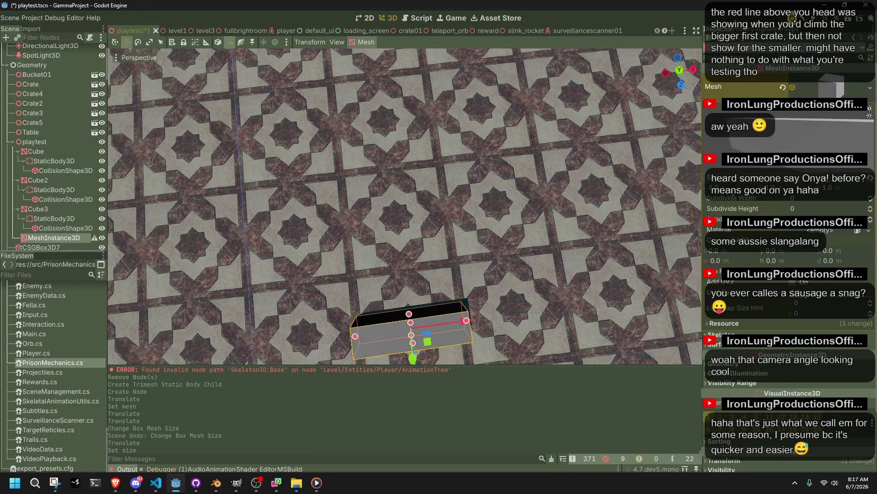
{"action": "type", "text": "4"}
{"action": "key", "text": "Return"}
{"action": "left_click_drag", "start_coordinate": [535, 230], "coordinate": [519, 227]}
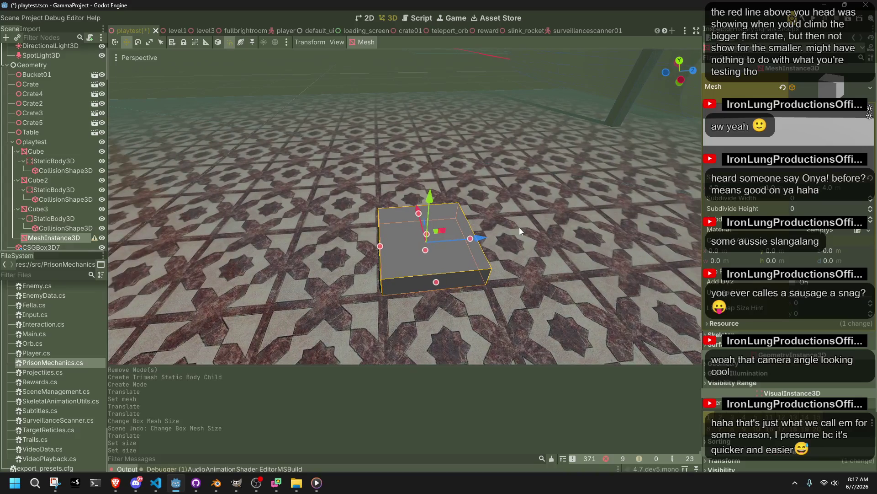
{"action": "left_click", "coordinate": [355, 42]}
Step: Try a static trimesh collision body and a sideways move on the slab, then undo both
{"action": "left_click", "coordinate": [364, 52]}
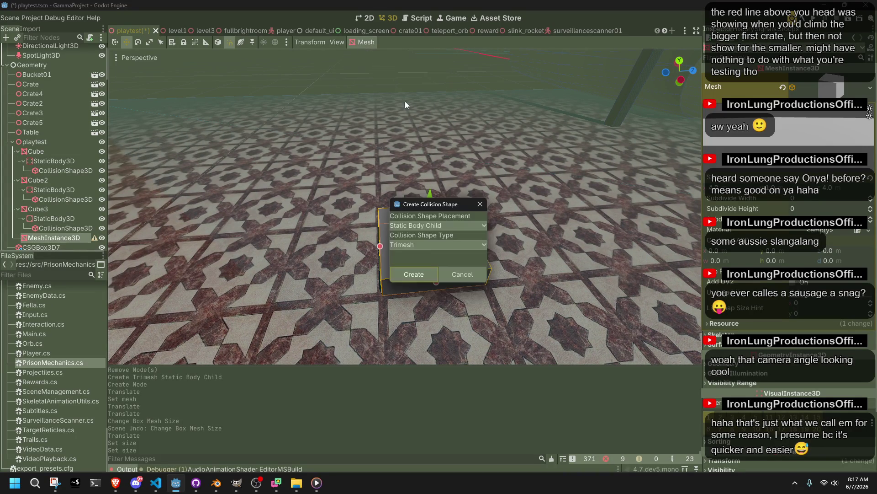
{"action": "left_click", "coordinate": [423, 268]}
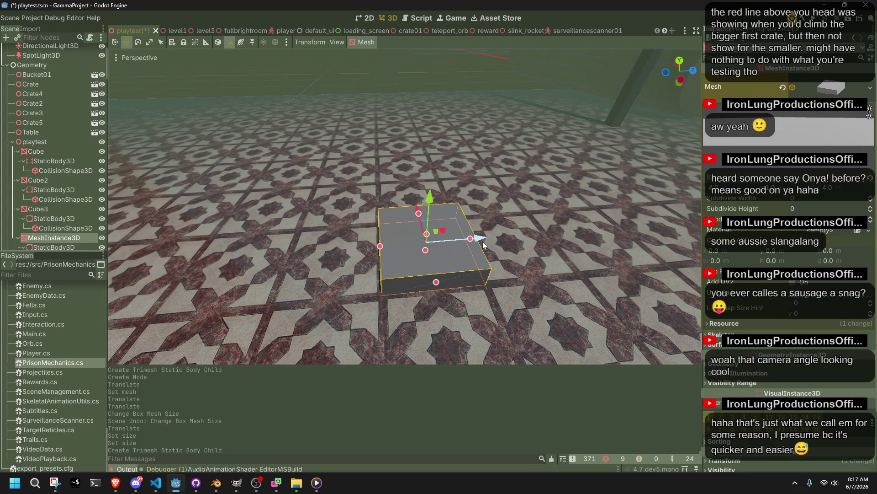
{"action": "scroll", "coordinate": [33, 214], "scroll_direction": "down", "scroll_amount": 3}
{"action": "key", "text": "ctrl+z"}
{"action": "left_click_drag", "start_coordinate": [478, 236], "coordinate": [349, 239]}
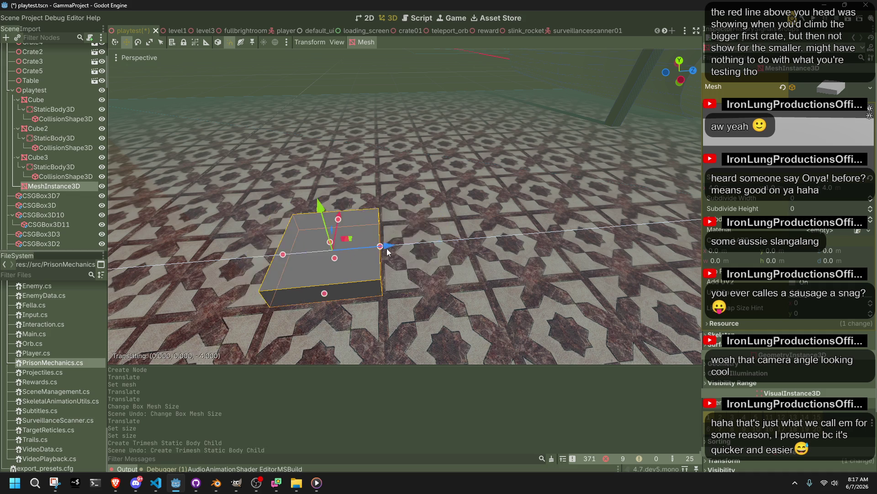
{"action": "key", "text": "ctrl+z"}
Step: Duplicate the slab and slide the copy 5 m beside the original, discarding a height tweak
{"action": "key", "text": "ctrl+d"}
{"action": "mouse_move", "coordinate": [482, 235]}
{"action": "left_mouse_down"}
{"action": "mouse_move", "coordinate": [374, 248]}
{"action": "mouse_move", "coordinate": [384, 249]}
{"action": "left_mouse_up"}
{"action": "left_click_drag", "start_coordinate": [331, 244], "coordinate": [333, 214]}
{"action": "key", "text": "ctrl+z"}
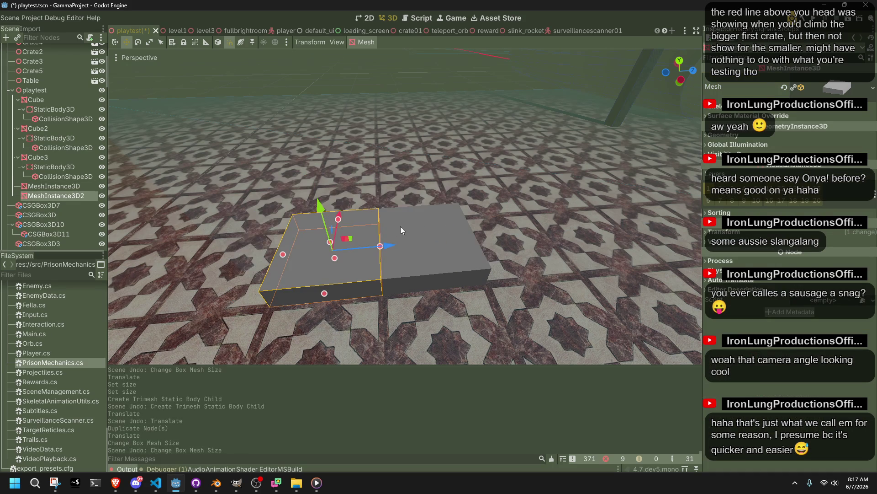
Step: Make the copy's box mesh unique and raise its height to 2 m
{"action": "key", "text": "w"}
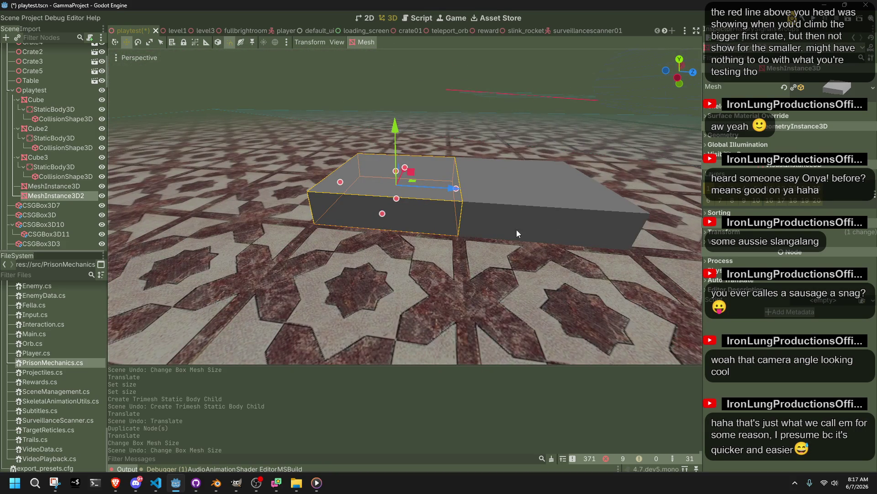
{"action": "left_click", "coordinate": [846, 86]}
{"action": "right_click", "coordinate": [845, 86]}
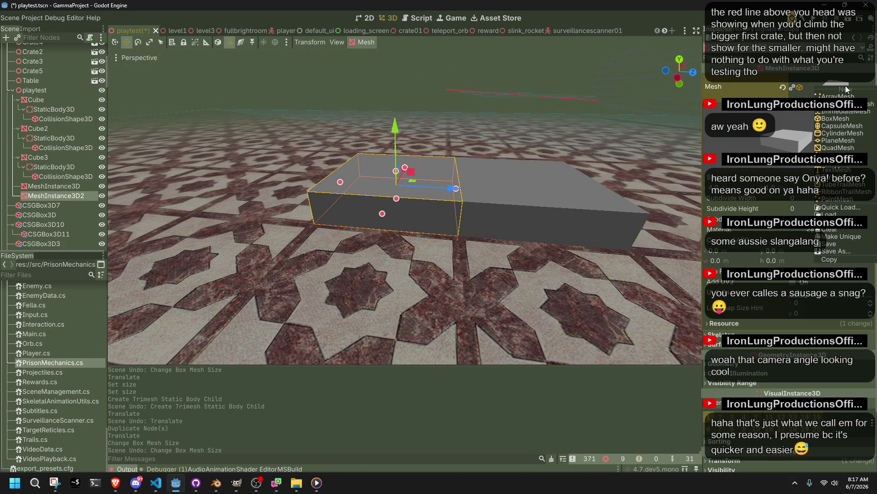
{"action": "left_click", "coordinate": [850, 236]}
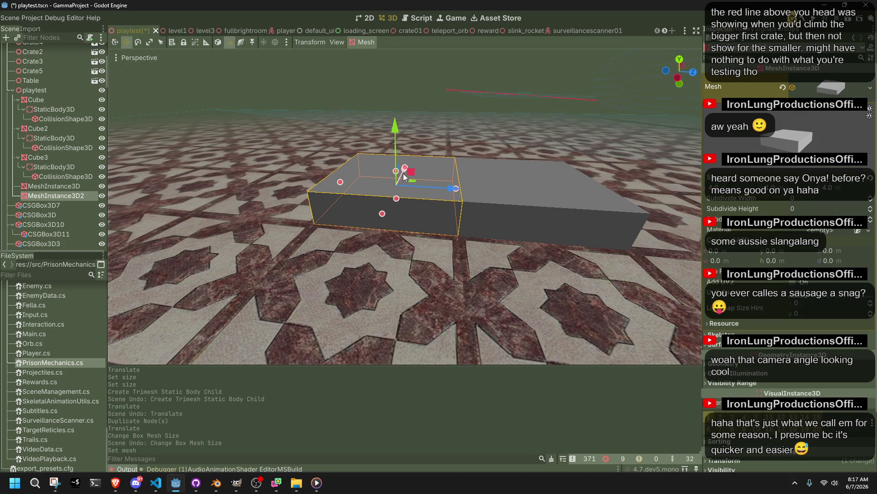
{"action": "left_click_drag", "start_coordinate": [396, 174], "coordinate": [396, 147]}
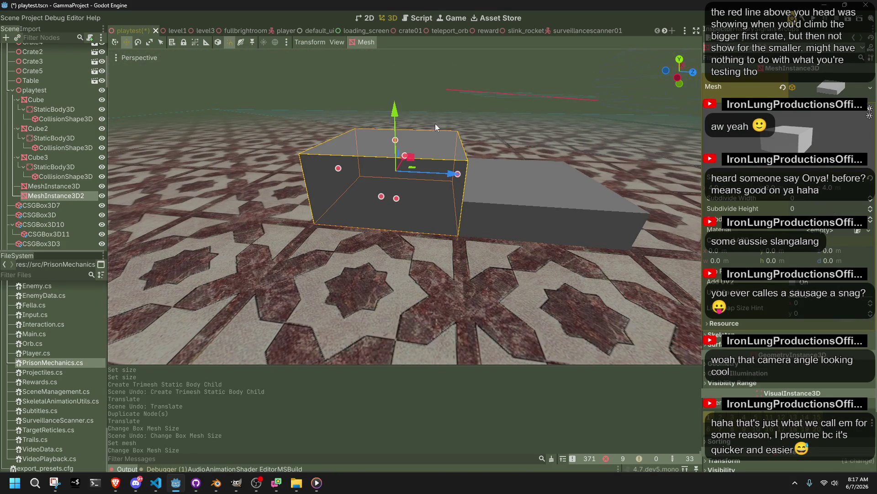
{"action": "left_click", "coordinate": [484, 99]}
{"action": "left_click", "coordinate": [465, 172]}
Step: Duplicate the original flat slab and slide the new copy in front of the tall box
{"action": "left_click", "coordinate": [500, 197]}
{"action": "scroll", "coordinate": [500, 197], "scroll_direction": "down", "scroll_amount": 3}
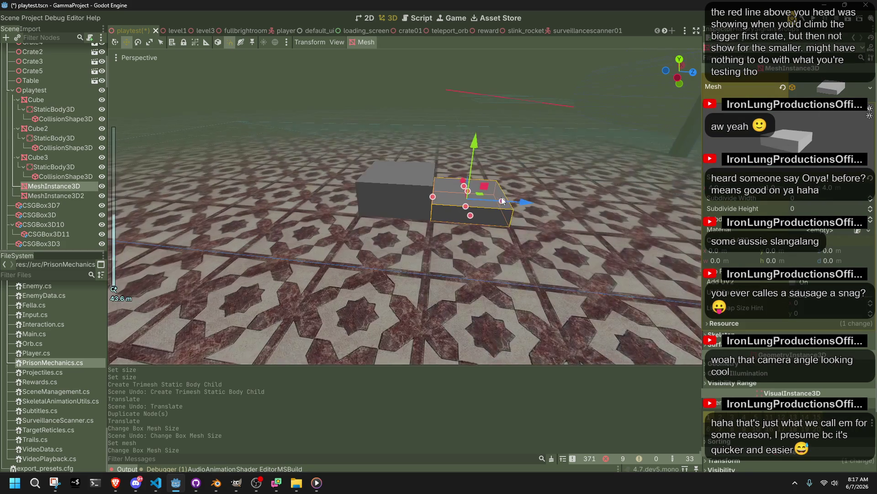
{"action": "key", "text": "ctrl+d"}
{"action": "left_click_drag", "start_coordinate": [524, 203], "coordinate": [607, 210]}
{"action": "left_click", "coordinate": [843, 86]}
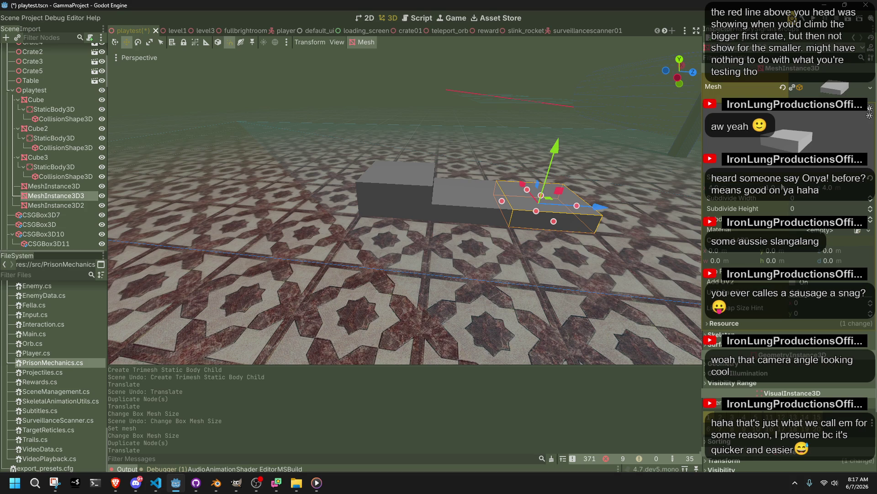
Step: Make MeshInstance3D3's mesh unique, thin it to 0.5 m, and sink it slightly into the floor
{"action": "key", "text": "Return"}
{"action": "key", "text": "ctrl+s"}
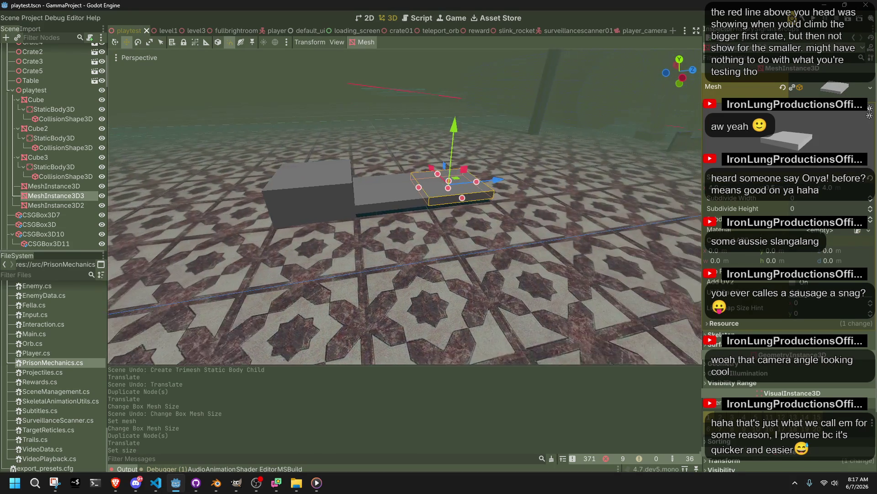
{"action": "key", "text": "ctrl+z"}
{"action": "left_click", "coordinate": [791, 86]}
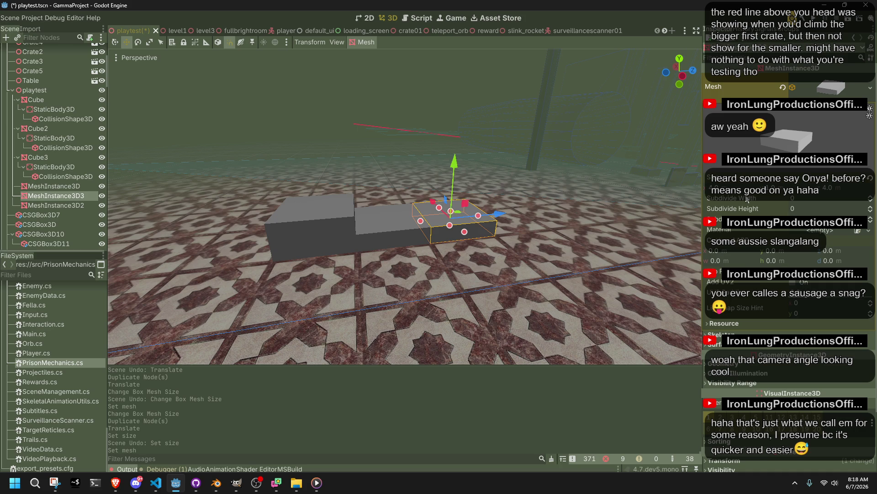
{"action": "key", "text": "Return"}
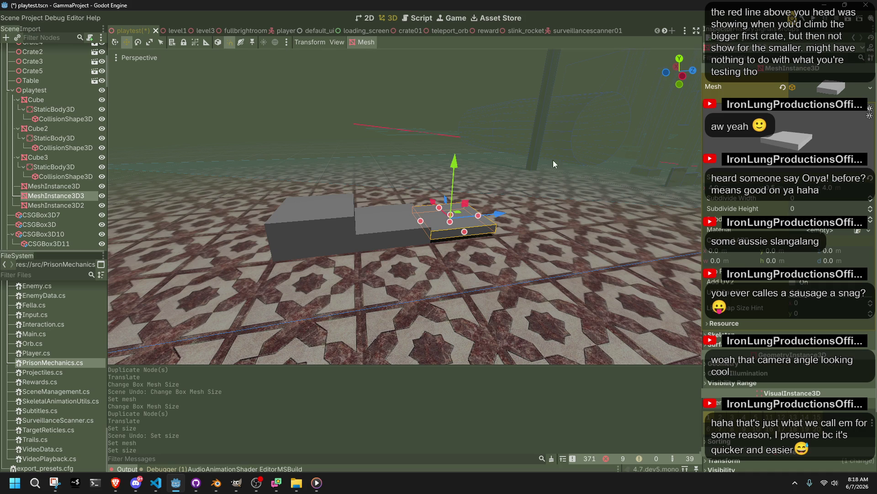
{"action": "scroll", "coordinate": [462, 197], "scroll_direction": "up", "scroll_amount": 5}
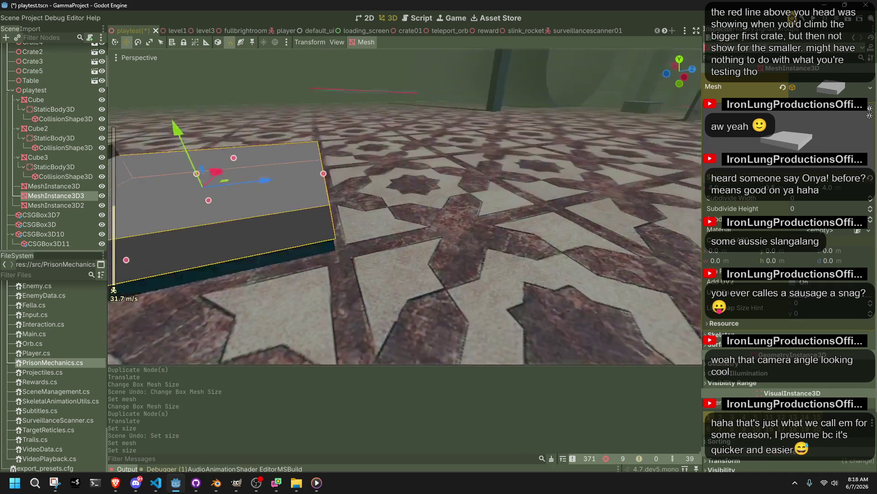
{"action": "mouse_move", "coordinate": [382, 137]}
{"action": "left_mouse_down"}
{"action": "mouse_move", "coordinate": [387, 166]}
{"action": "mouse_move", "coordinate": [383, 146]}
{"action": "mouse_move", "coordinate": [384, 155]}
{"action": "left_mouse_up"}
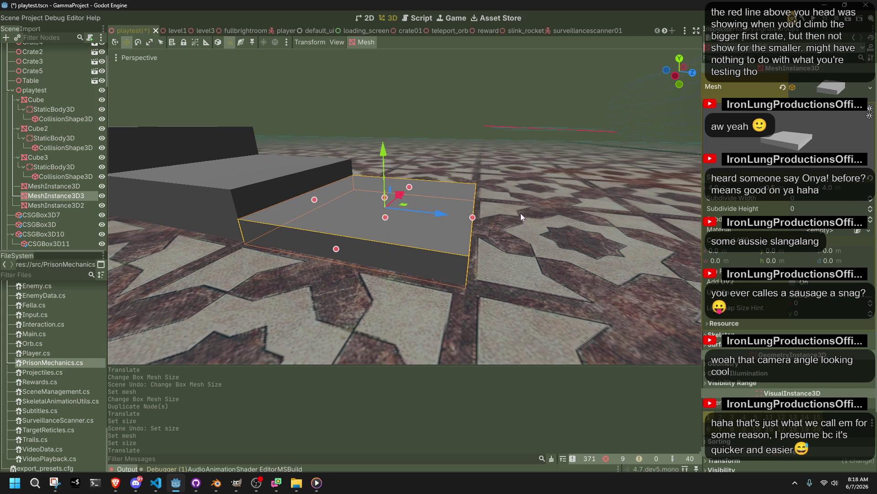
{"action": "scroll", "coordinate": [731, 455], "scroll_direction": "down", "scroll_amount": 4}
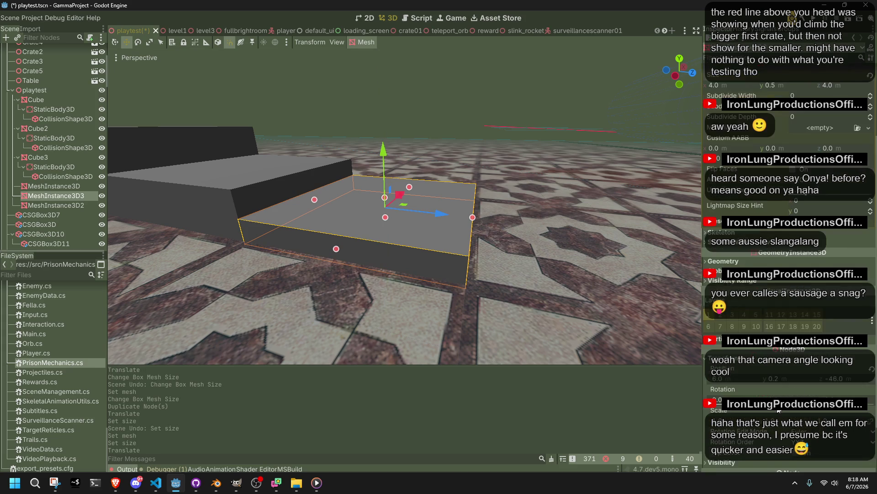
Step: Fly the camera beside the thin slab to inspect it, undoing a trial vertical move
{"action": "key", "text": "shift+f"}
{"action": "key", "text": "w"}
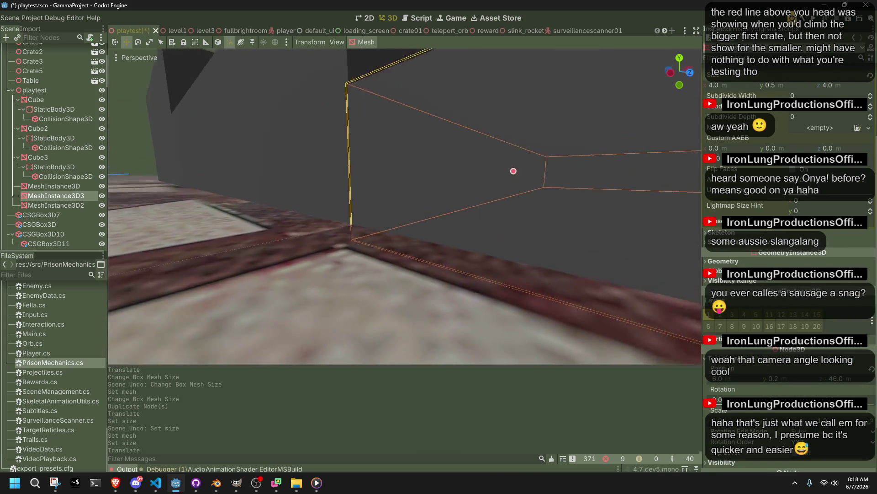
{"action": "key", "text": "s"}
{"action": "left_click_drag", "start_coordinate": [445, 155], "coordinate": [444, 154]}
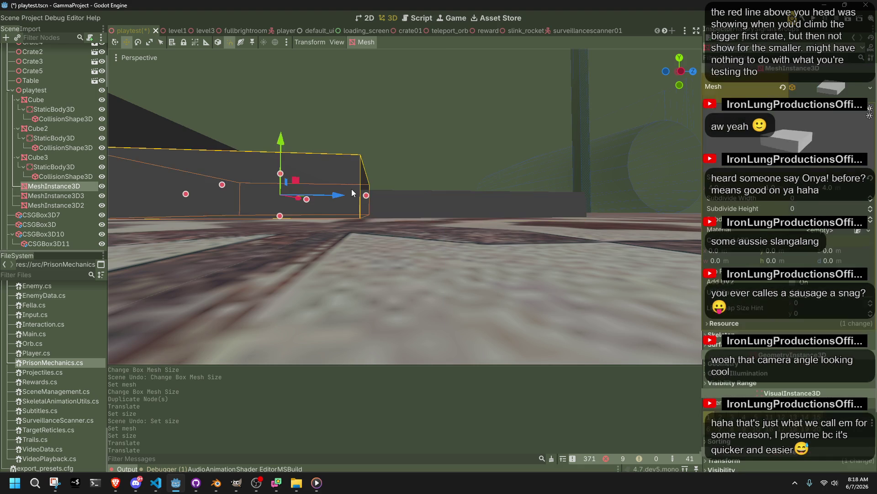
{"action": "left_click_drag", "start_coordinate": [444, 157], "coordinate": [446, 158]}
{"action": "key", "text": "ctrl+z"}
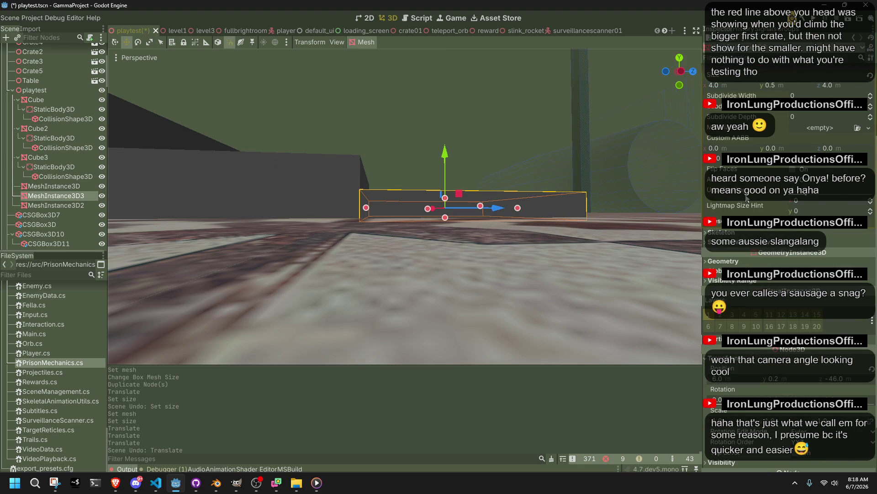
Step: Set the slab height to 1 m, then raise it and trim it to about 0.8 m
{"action": "scroll", "coordinate": [733, 200], "scroll_direction": "up", "scroll_amount": 3}
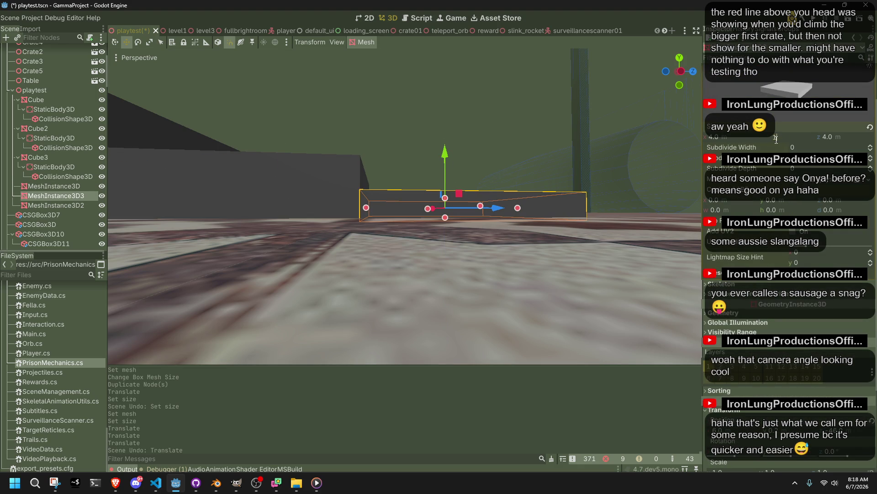
{"action": "key", "text": "Return"}
{"action": "left_click_drag", "start_coordinate": [447, 155], "coordinate": [448, 141]}
{"action": "mouse_move", "coordinate": [445, 177]}
{"action": "left_mouse_down"}
{"action": "mouse_move", "coordinate": [438, 192]}
{"action": "mouse_move", "coordinate": [433, 175]}
{"action": "left_mouse_up"}
{"action": "left_click", "coordinate": [410, 151]}
Step: Save, then in player.tscn hide the Slink model and inspect the collision shape from rear orthogonal view
{"action": "key", "text": "ctrl+s"}
{"action": "left_click", "coordinate": [270, 28]}
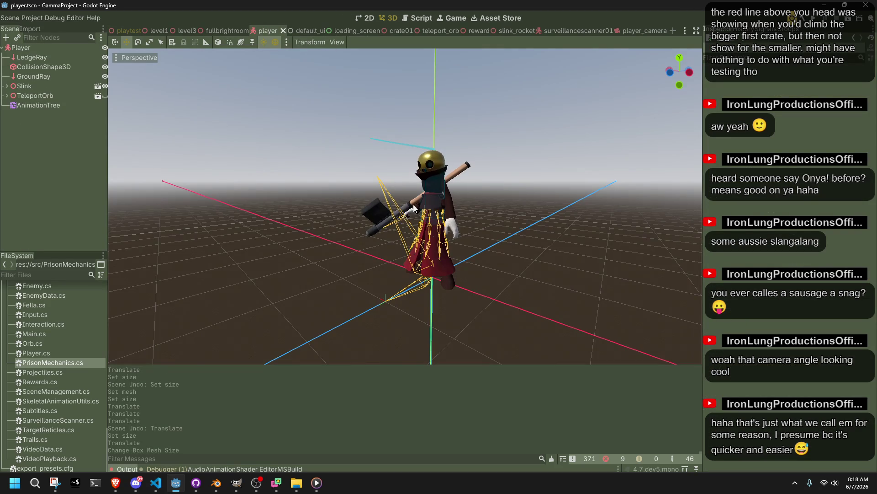
{"action": "left_click", "coordinate": [104, 86]}
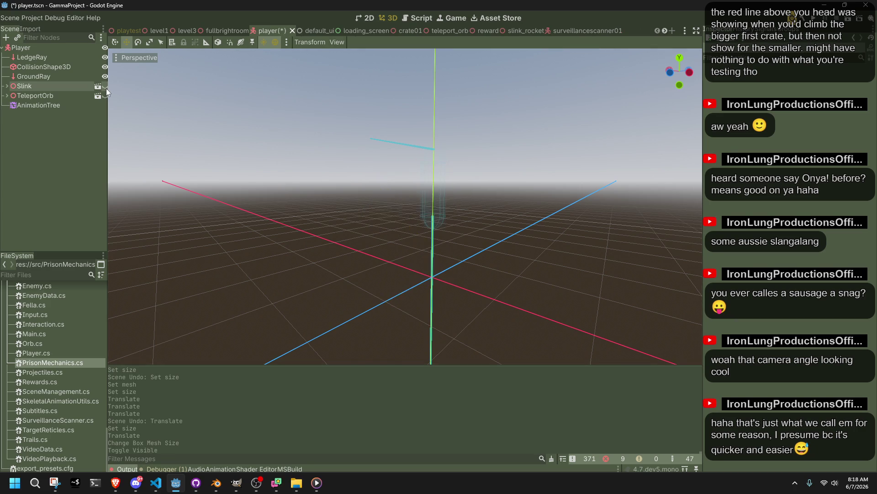
{"action": "left_click", "coordinate": [672, 72]}
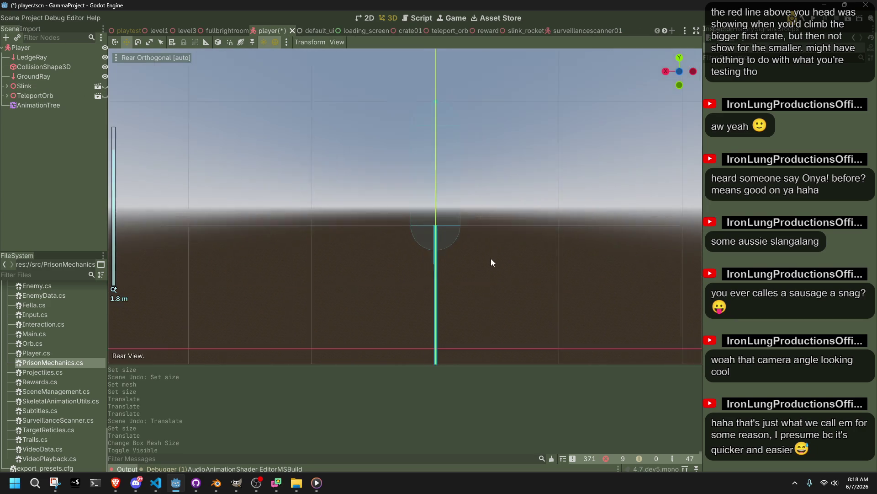
{"action": "left_click", "coordinate": [390, 213]}
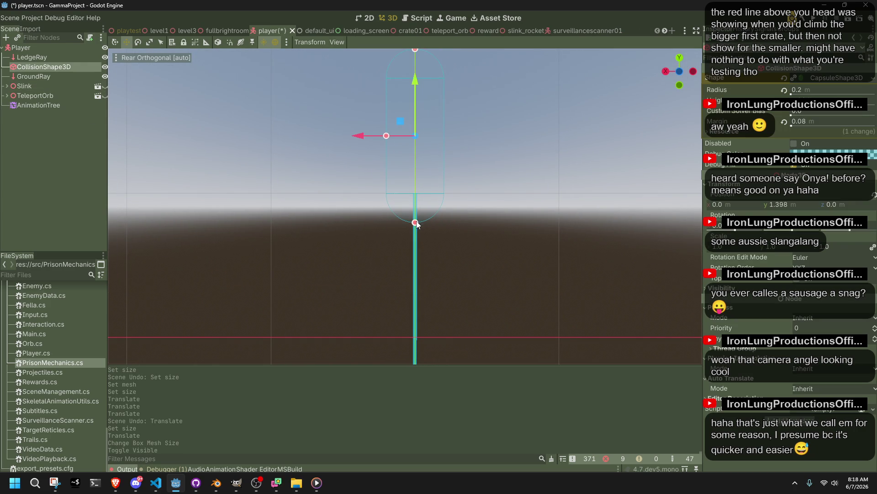
{"action": "scroll", "coordinate": [424, 224], "scroll_direction": "down", "scroll_amount": 3}
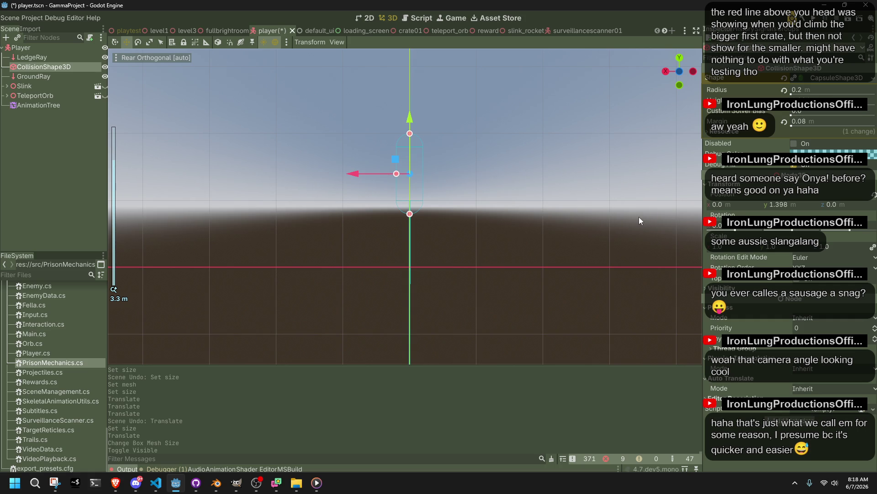
Step: Glance at the browser, return to Godot, and switch to the playtest scene
{"action": "key", "text": "alt+Tab"}
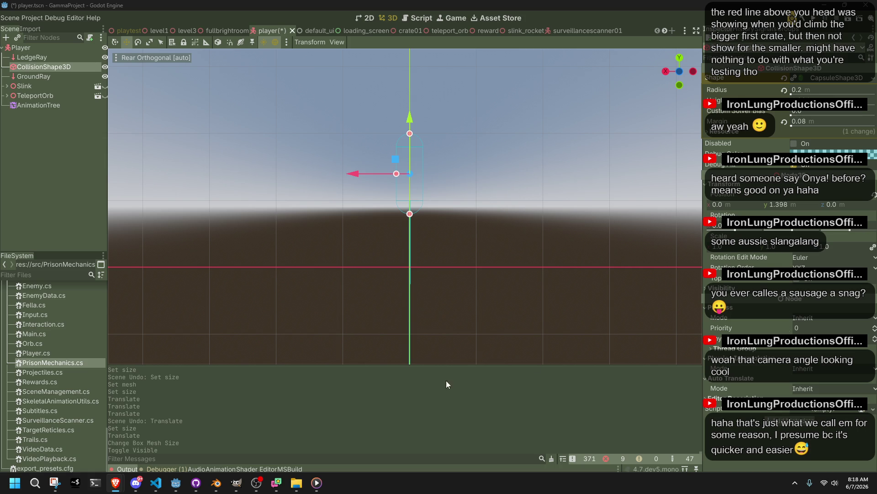
{"action": "left_click", "coordinate": [216, 483]}
{"action": "left_click", "coordinate": [216, 482]}
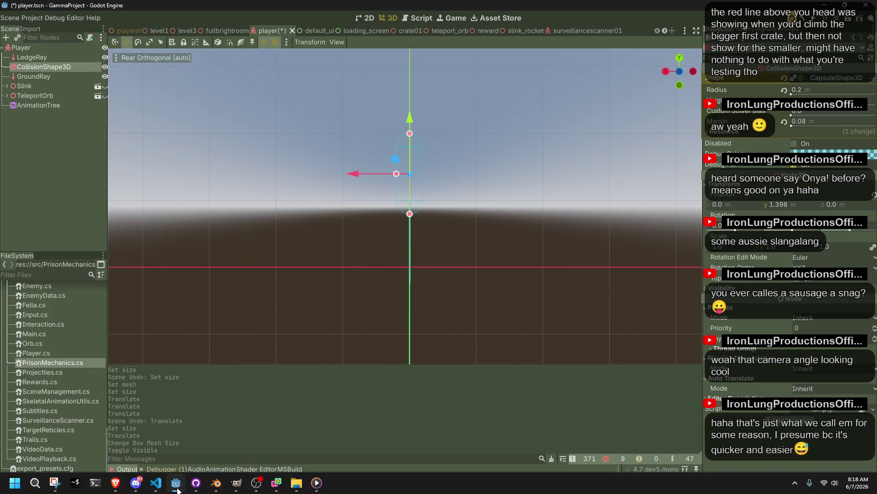
{"action": "mouse_move", "coordinate": [211, 488]}
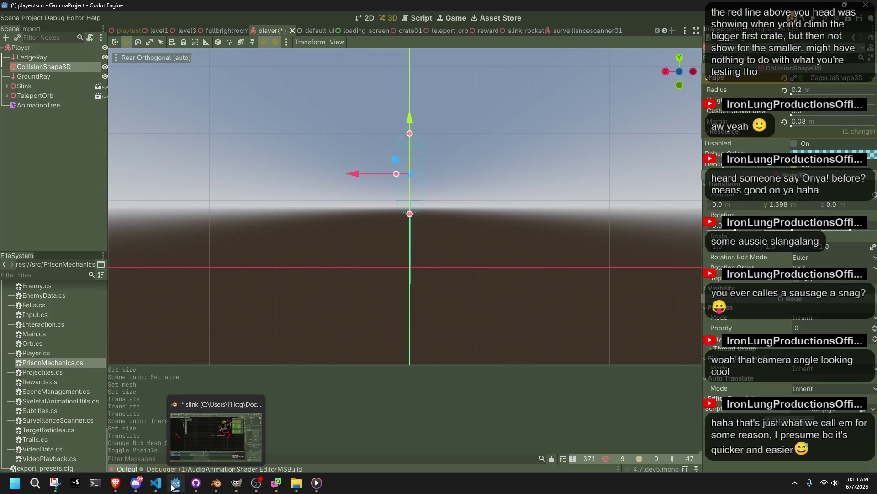
{"action": "left_click", "coordinate": [133, 32]}
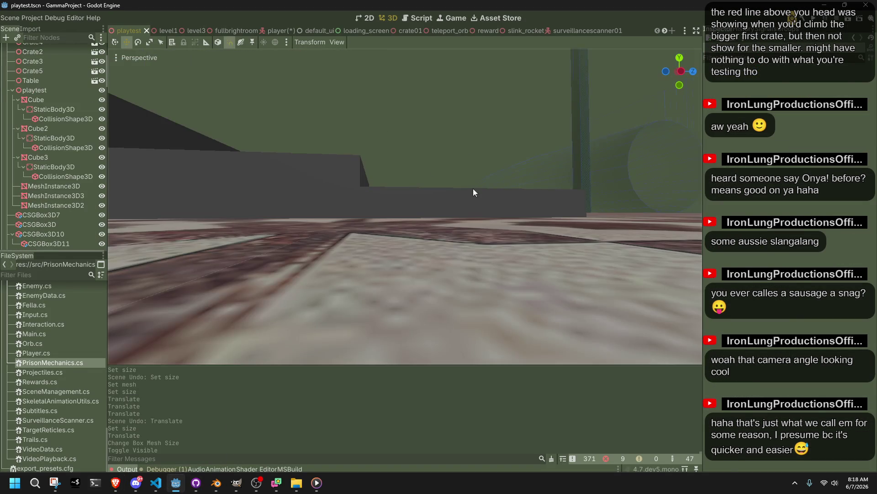
Step: Make one step box taller and move the lower step box 4 units left
{"action": "left_click", "coordinate": [475, 189]}
{"action": "left_click_drag", "start_coordinate": [447, 196], "coordinate": [447, 195]}
{"action": "left_click", "coordinate": [395, 145]}
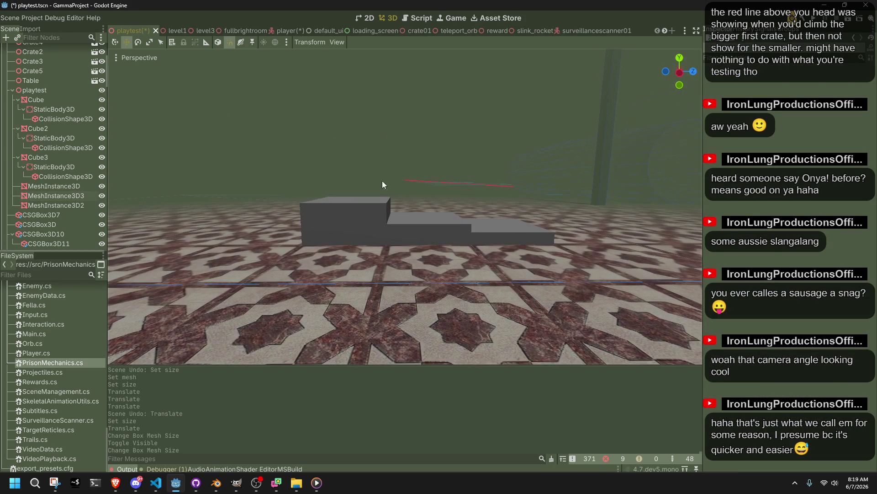
{"action": "left_click", "coordinate": [377, 223]}
{"action": "mouse_move", "coordinate": [408, 220]}
{"action": "left_mouse_down"}
{"action": "mouse_move", "coordinate": [334, 213]}
{"action": "mouse_move", "coordinate": [413, 216]}
{"action": "left_mouse_up"}
Step: Duplicate the lower box as MeshInstance3D4, make its mesh unique, shorten it, and save
{"action": "key", "text": "ctrl+d"}
{"action": "left_click", "coordinate": [800, 88]}
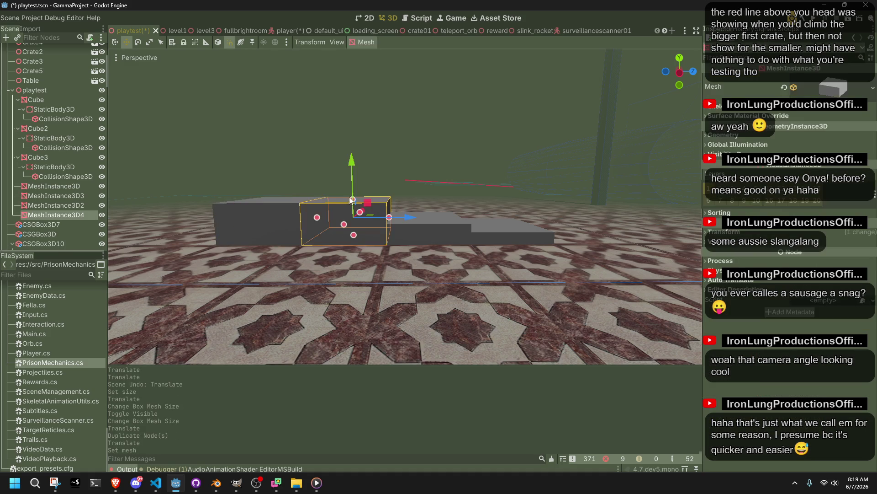
{"action": "left_click_drag", "start_coordinate": [353, 199], "coordinate": [360, 208]}
{"action": "left_click", "coordinate": [843, 83]}
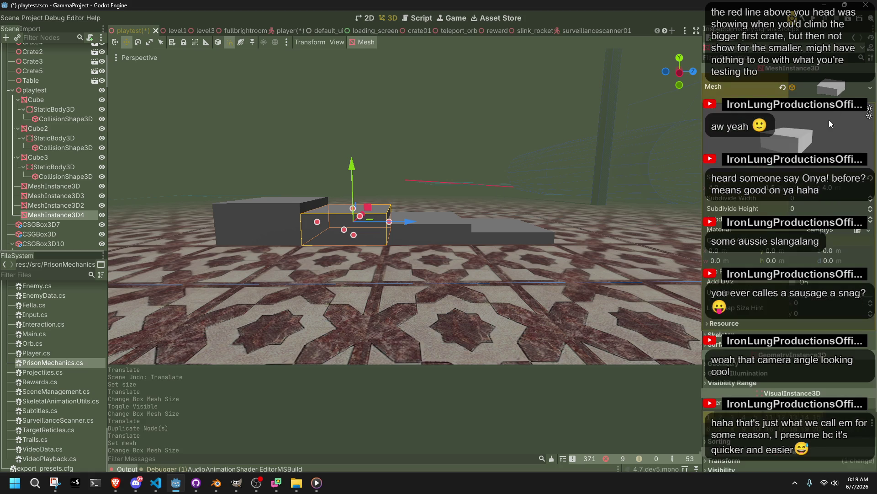
{"action": "left_click", "coordinate": [416, 176]}
{"action": "key", "text": "ctrl+s"}
{"action": "scroll", "coordinate": [635, 164], "scroll_direction": "down", "scroll_amount": 5}
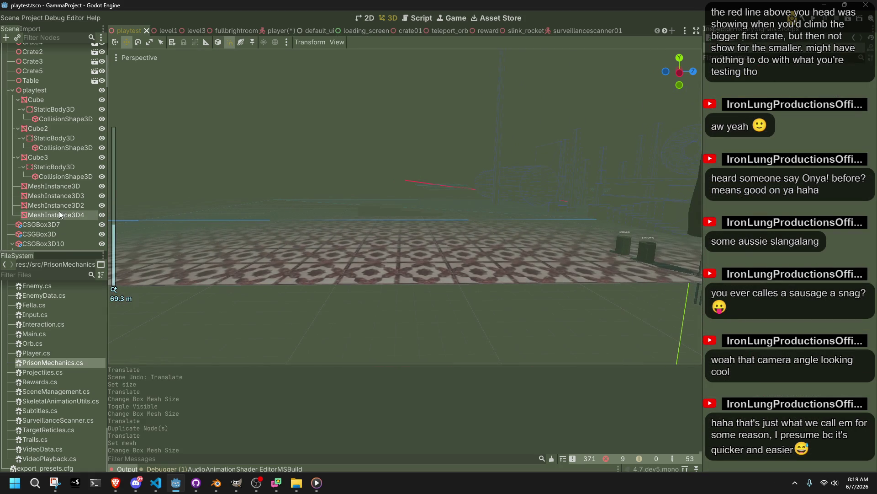
Step: Find the Player node in the Scene tree, select it, and frame it in the viewport
{"action": "scroll", "coordinate": [52, 203], "scroll_direction": "down", "scroll_amount": 15}
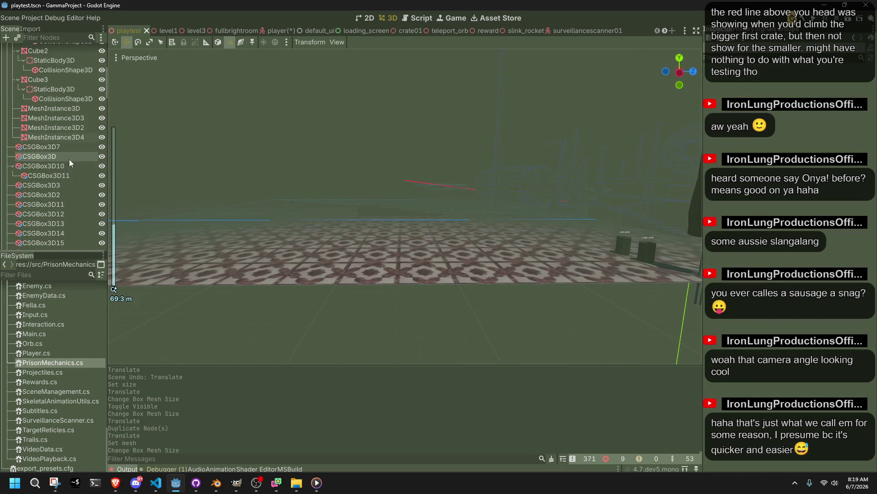
{"action": "scroll", "coordinate": [48, 180], "scroll_direction": "down", "scroll_amount": 5}
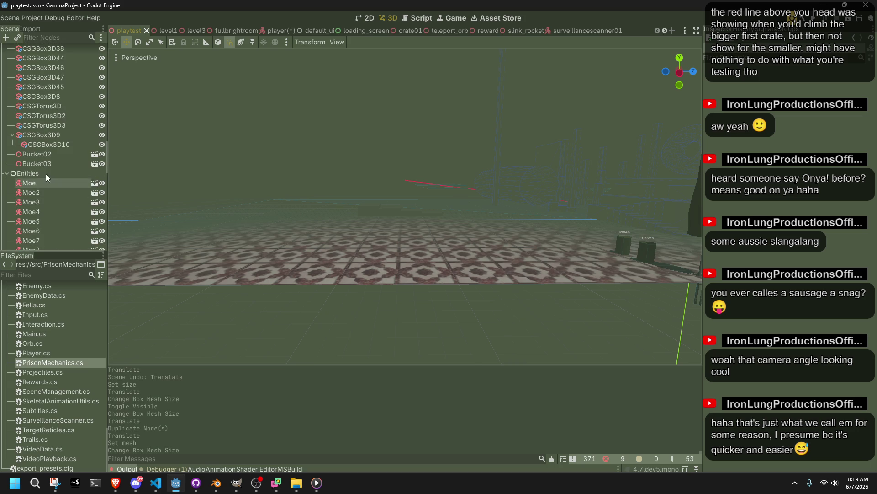
{"action": "scroll", "coordinate": [46, 188], "scroll_direction": "down", "scroll_amount": 5}
{"action": "scroll", "coordinate": [48, 187], "scroll_direction": "down", "scroll_amount": 3}
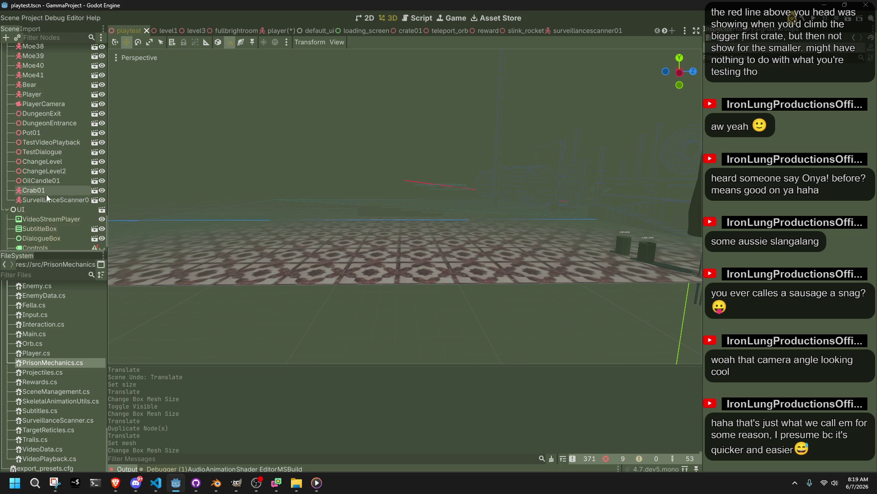
{"action": "scroll", "coordinate": [48, 176], "scroll_direction": "up", "scroll_amount": 3}
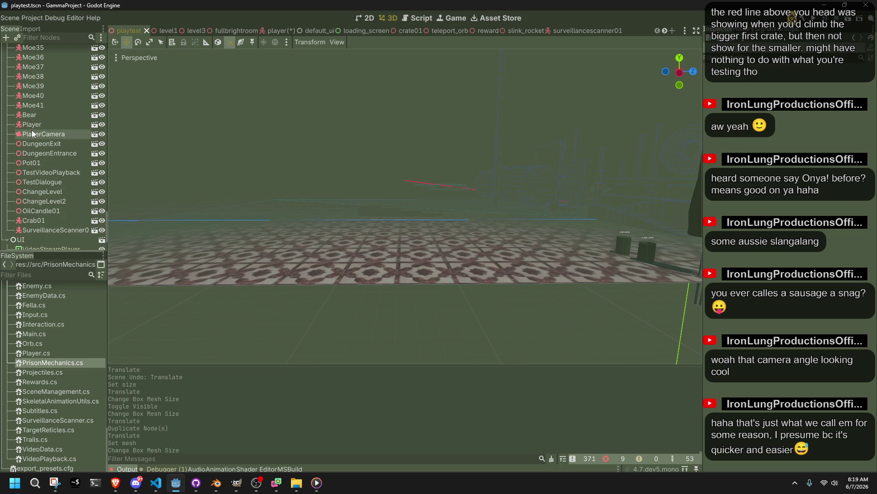
{"action": "left_click", "coordinate": [32, 124]}
{"action": "key", "text": "f"}
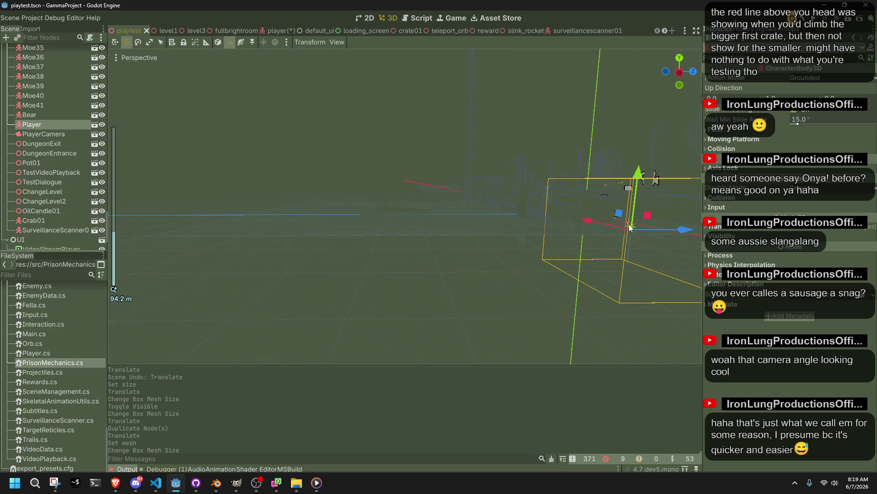
Step: Position the Player in front of the step boxes, save the scene, and run the game
{"action": "mouse_move", "coordinate": [631, 231]}
{"action": "left_mouse_down"}
{"action": "mouse_move", "coordinate": [395, 218]}
{"action": "mouse_move", "coordinate": [401, 193]}
{"action": "left_mouse_up"}
{"action": "scroll", "coordinate": [400, 193], "scroll_direction": "up", "scroll_amount": 5}
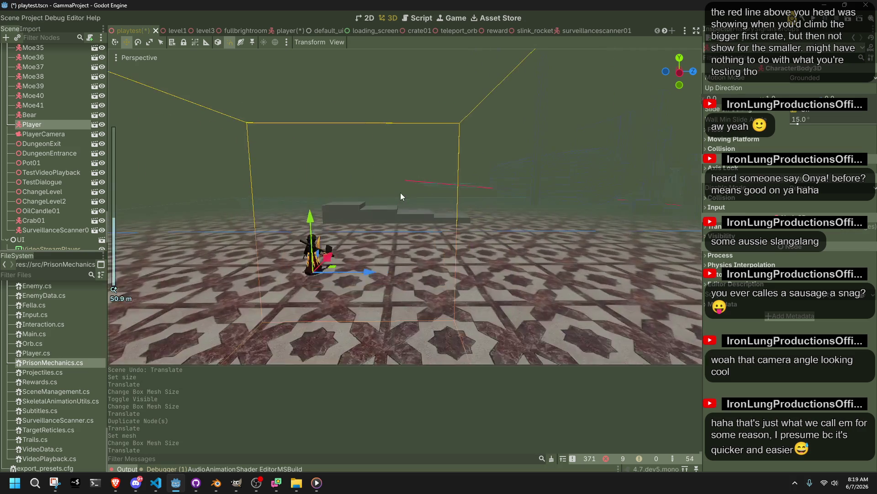
{"action": "key", "text": "f"}
{"action": "left_click_drag", "start_coordinate": [330, 269], "coordinate": [407, 236]}
{"action": "key", "text": "ctrl+z"}
{"action": "mouse_move", "coordinate": [205, 288]}
{"action": "left_mouse_down"}
{"action": "mouse_move", "coordinate": [235, 298]}
{"action": "mouse_move", "coordinate": [365, 249]}
{"action": "mouse_move", "coordinate": [340, 251]}
{"action": "left_mouse_up"}
{"action": "scroll", "coordinate": [365, 251], "scroll_direction": "up", "scroll_amount": 5}
{"action": "key", "text": "ctrl+s"}
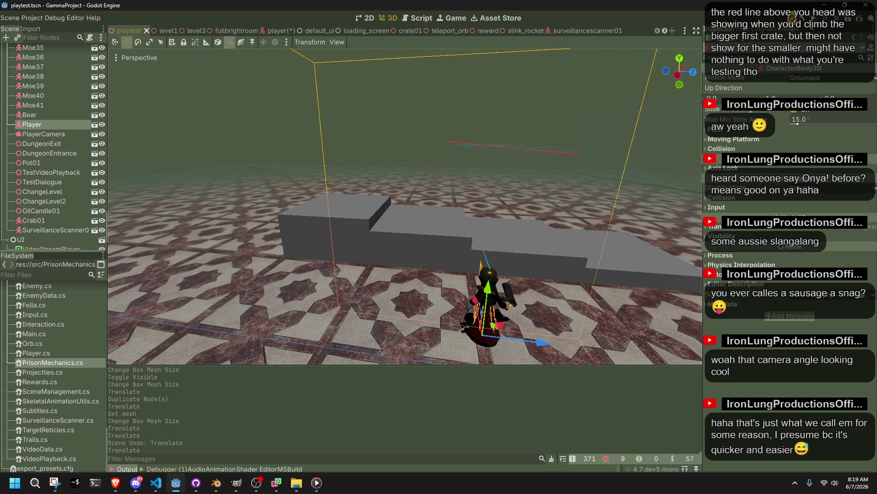
{"action": "key", "text": "F5"}
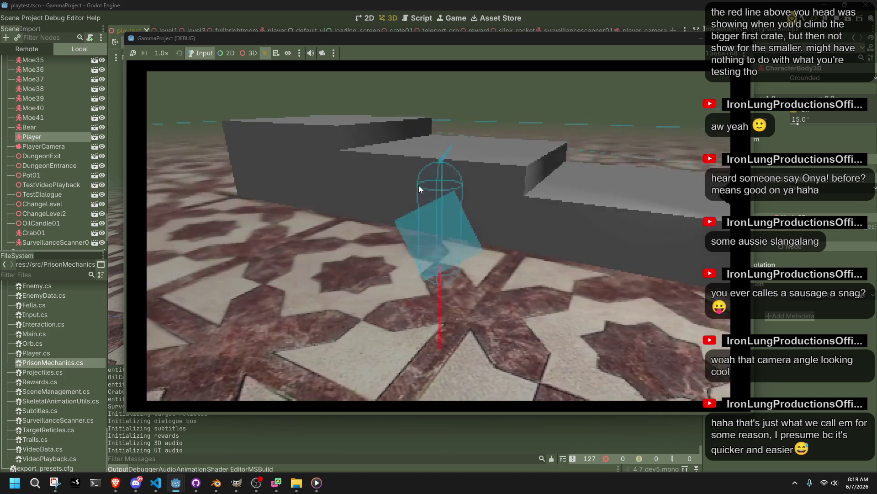
Step: Walk forward, jump onto the grey crate, head toward the steps, then stop the game
{"action": "key", "text": "w"}
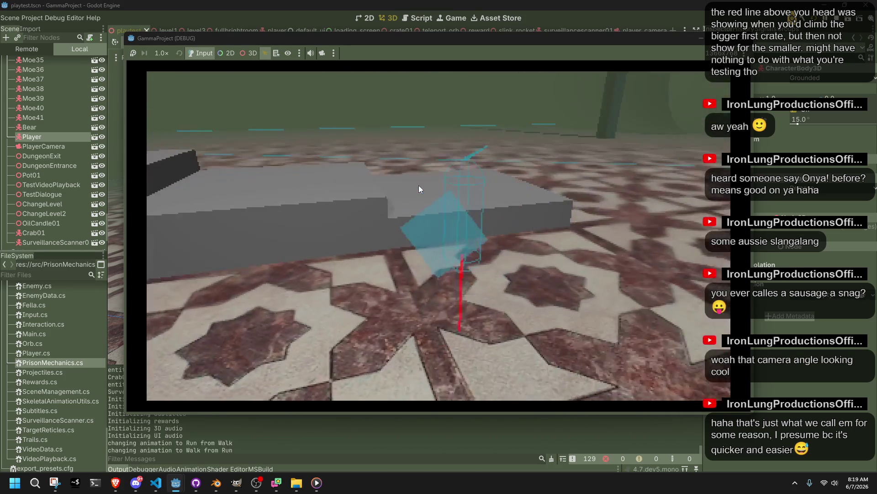
{"action": "key", "text": "space"}
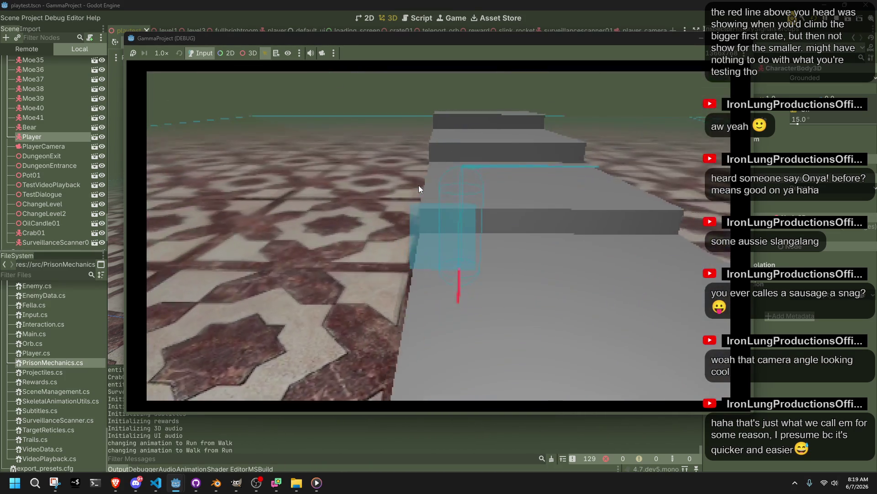
{"action": "key", "text": "w"}
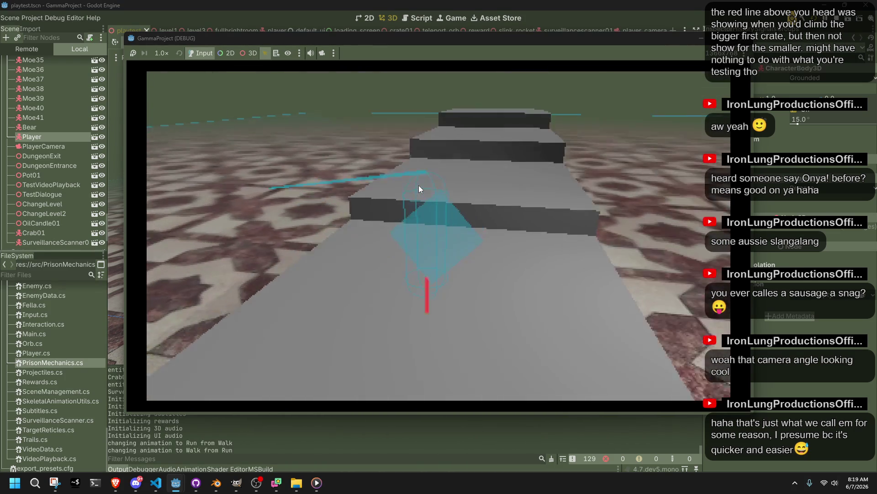
{"action": "key", "text": "F8"}
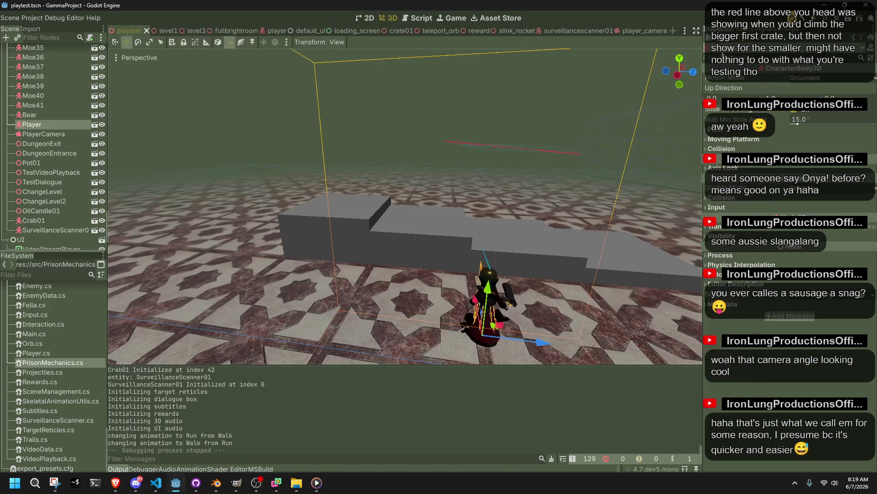
Step: Select all four step boxes and give them static-body trimesh collision shapes
{"action": "left_click", "coordinate": [610, 259], "text": "shift"}
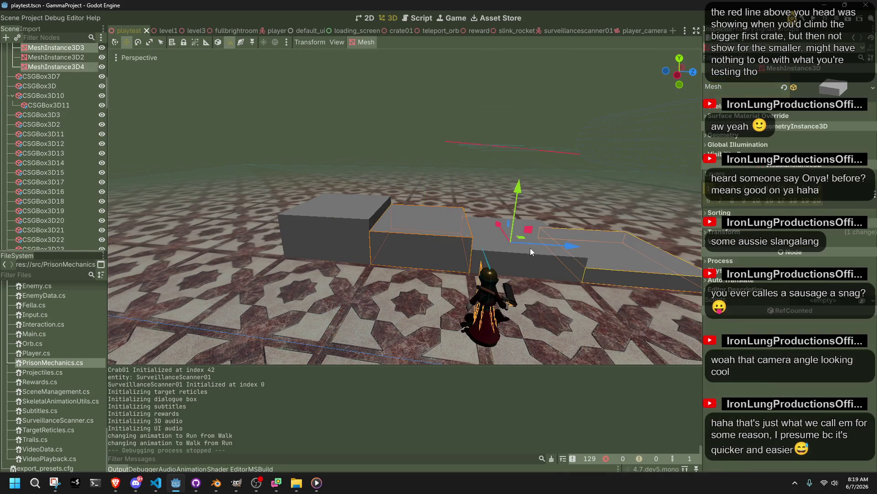
{"action": "left_click", "coordinate": [530, 248], "text": "shift"}
{"action": "left_click", "coordinate": [328, 220], "text": "shift"}
{"action": "left_click", "coordinate": [367, 42]}
{"action": "left_click", "coordinate": [382, 52]}
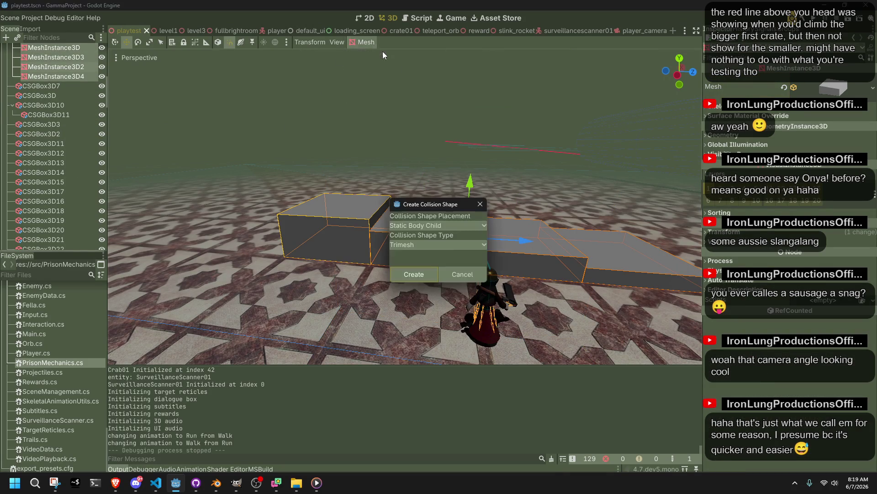
{"action": "left_click", "coordinate": [426, 272]}
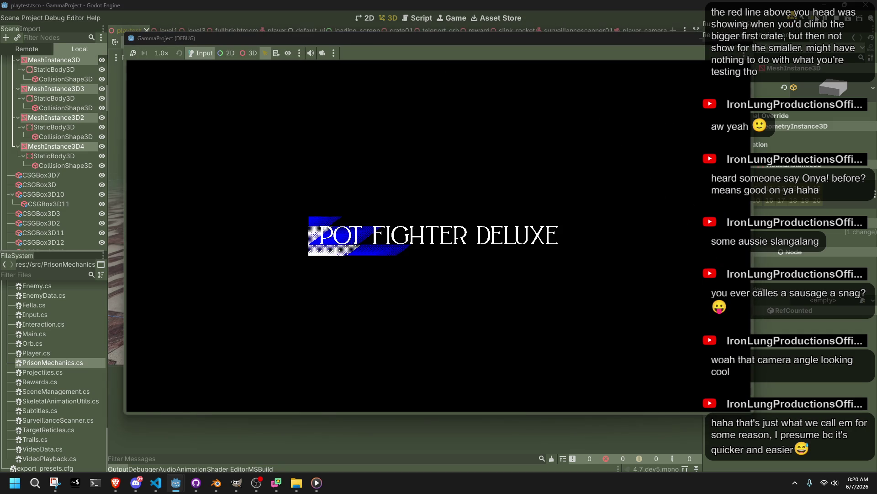
Step: Run and jump the player onto the step boxes, vault up and drop off, then stop with F8
{"action": "key", "text": "w"}
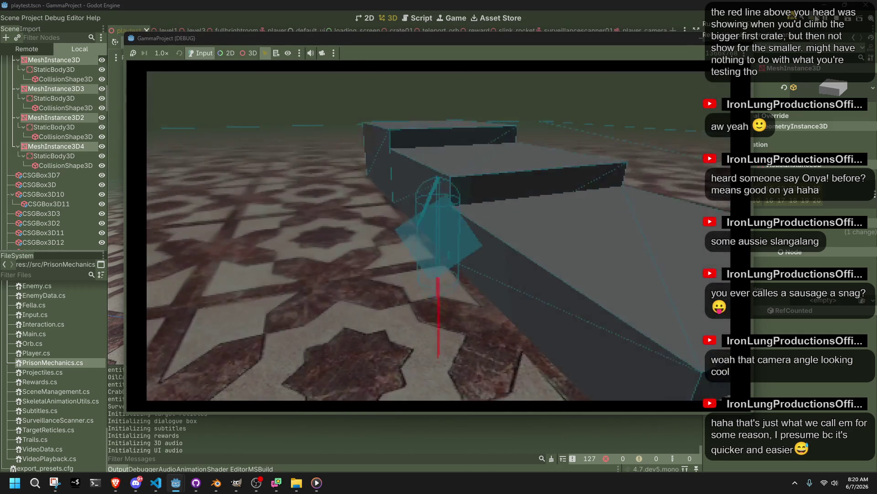
{"action": "key", "text": "w"}
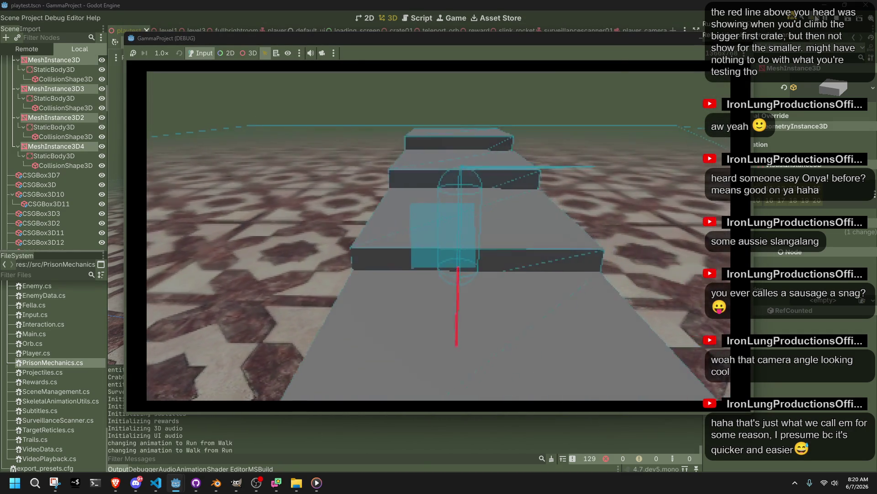
{"action": "key", "text": "space"}
{"action": "key", "text": "w"}
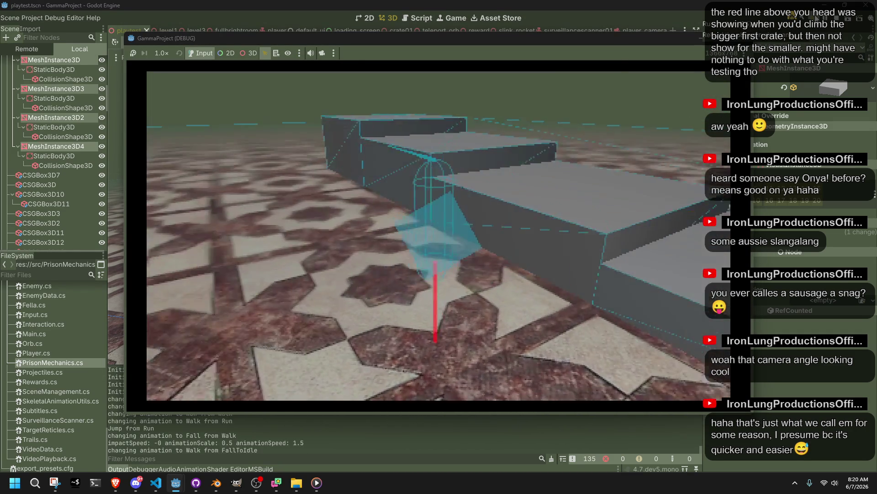
{"action": "key", "text": "w"}
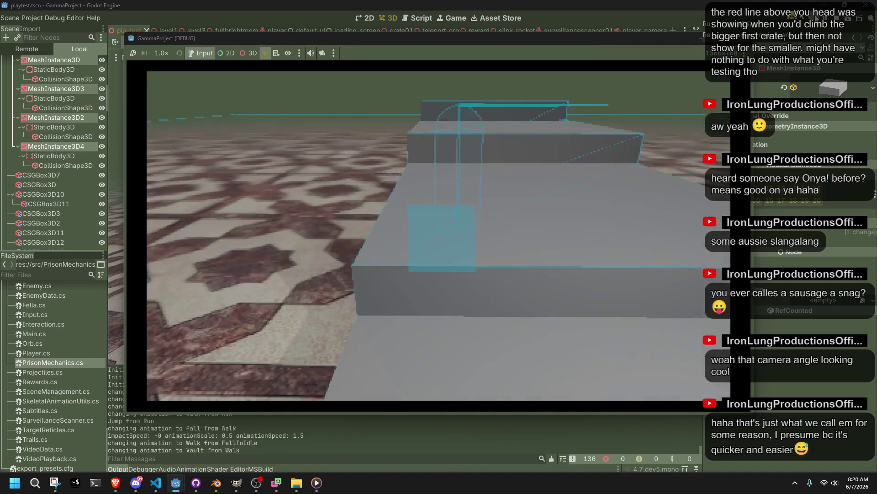
{"action": "key", "text": "w"}
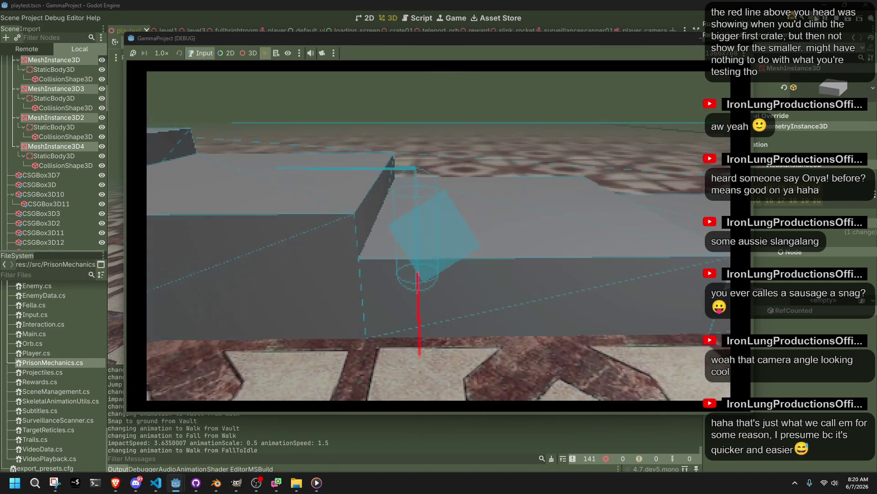
{"action": "key", "text": "w"}
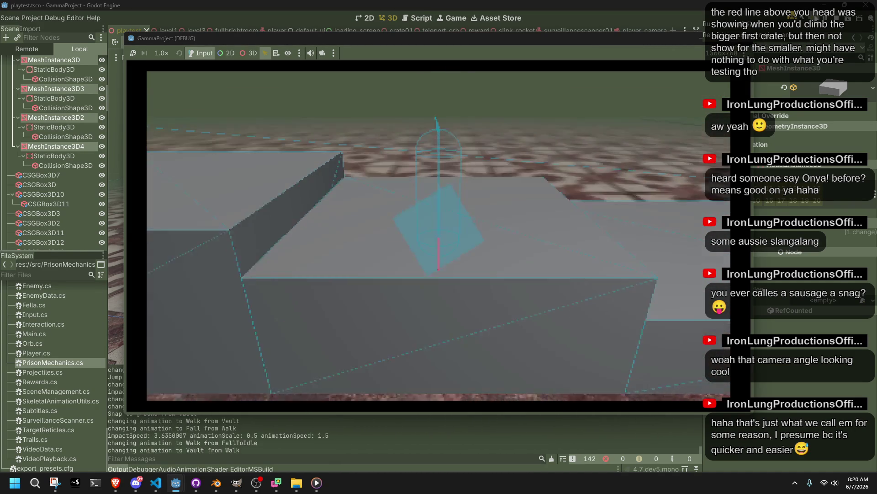
{"action": "key", "text": "w"}
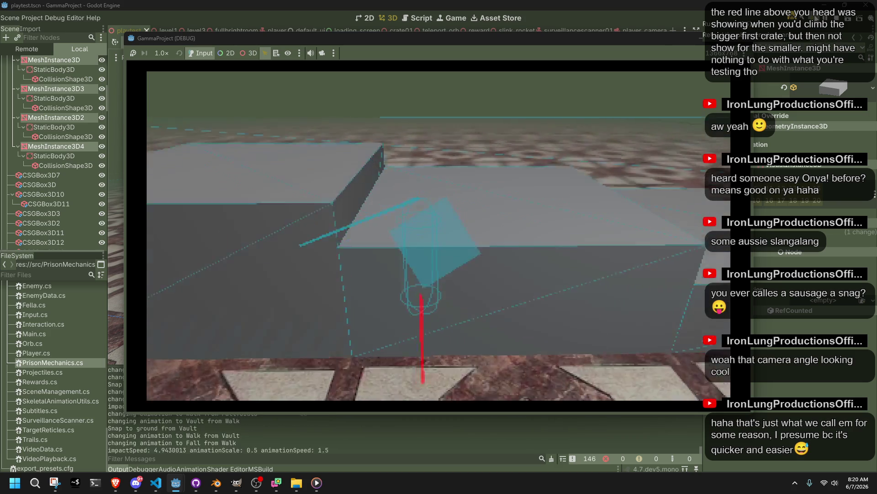
{"action": "key", "text": "w"}
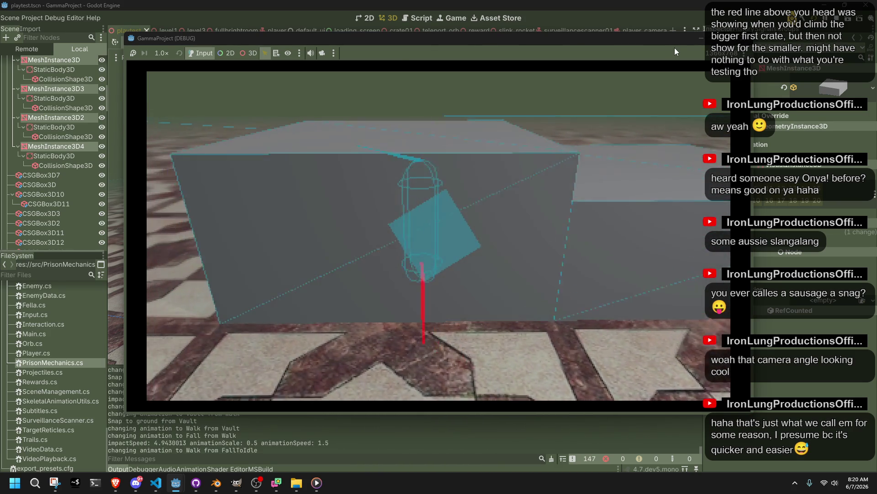
{"action": "key", "text": "F8"}
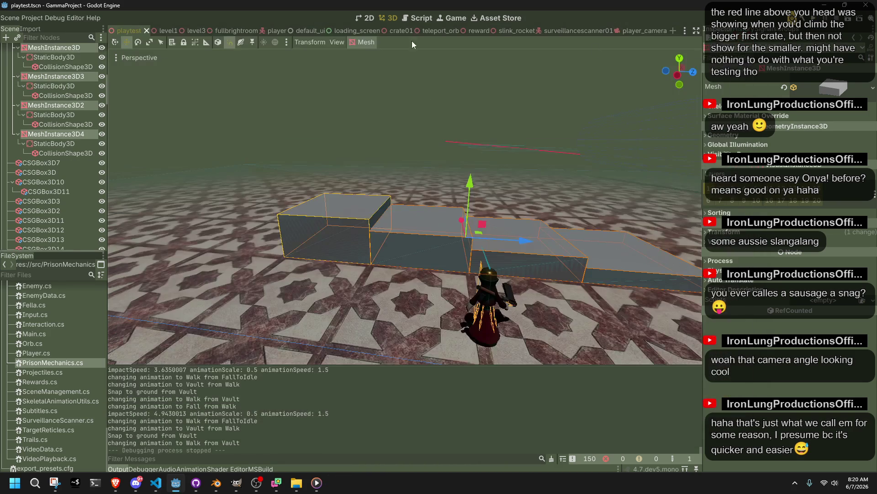
Step: Collapse the playtest node, move it above Bucket01 under Geometry, and save the level scene
{"action": "scroll", "coordinate": [46, 135], "scroll_direction": "up", "scroll_amount": 5}
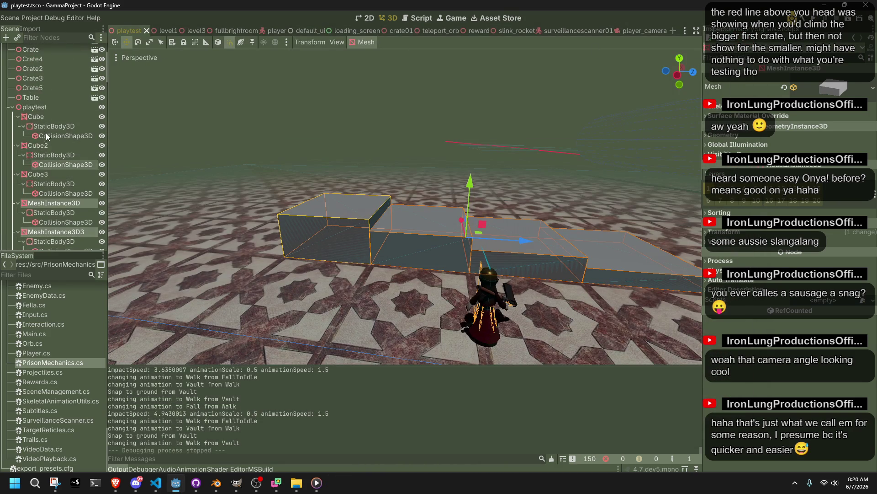
{"action": "left_click", "coordinate": [11, 108]}
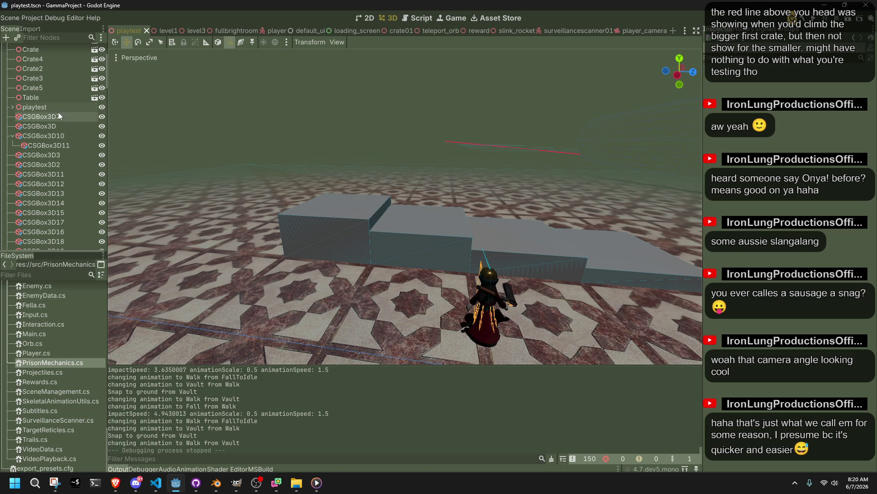
{"action": "mouse_move", "coordinate": [40, 108]}
{"action": "left_mouse_down"}
{"action": "mouse_move", "coordinate": [26, 106]}
{"action": "mouse_move", "coordinate": [61, 98]}
{"action": "mouse_move", "coordinate": [50, 101]}
{"action": "left_mouse_up"}
{"action": "left_click", "coordinate": [181, 103]}
{"action": "key", "text": "ctrl+s"}
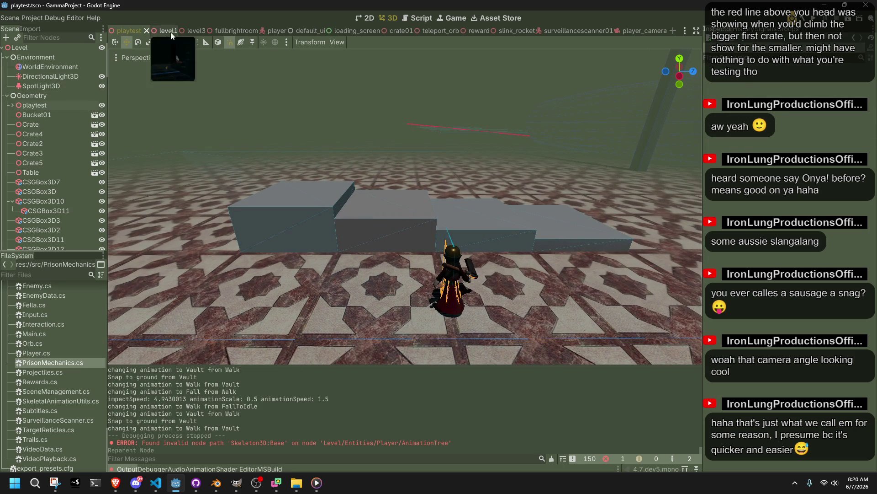
Step: In player.tscn, turn on visibility for Slink and TeleportOrb and save the scene
{"action": "left_click", "coordinate": [270, 31]}
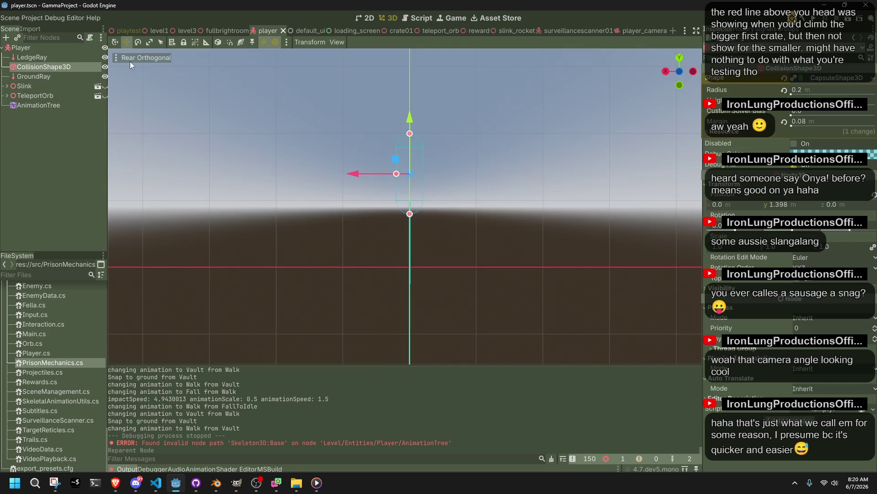
{"action": "left_click", "coordinate": [106, 86]}
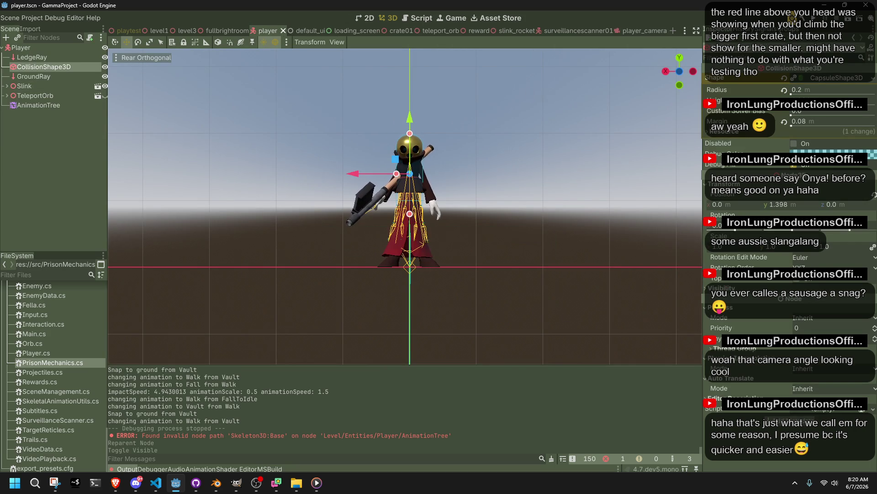
{"action": "left_click", "coordinate": [105, 95]}
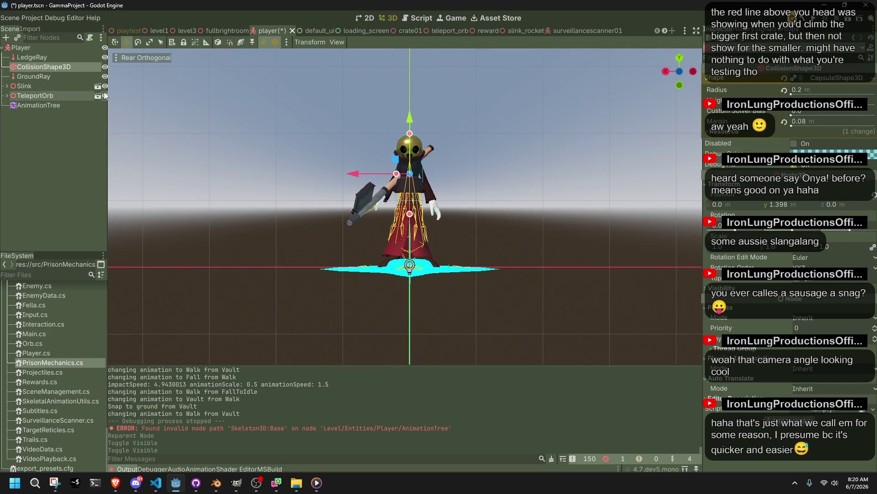
{"action": "left_click", "coordinate": [295, 149]}
{"action": "key", "text": "ctrl+s"}
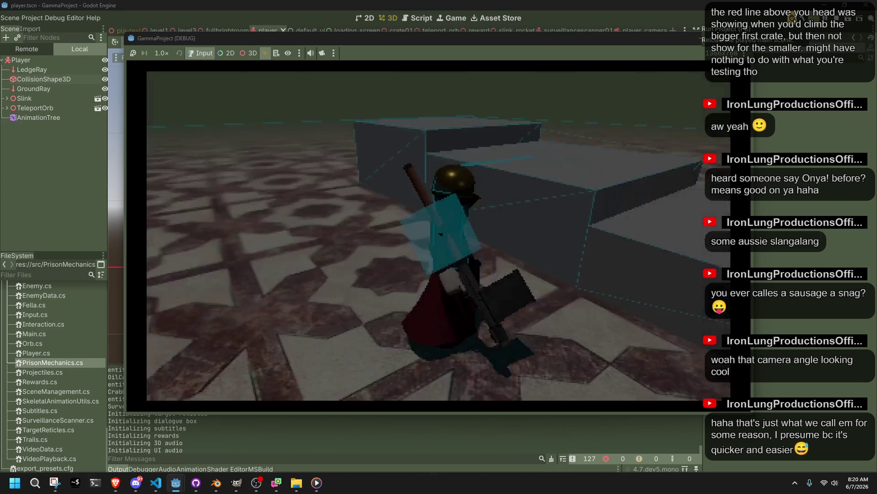
Step: Vault onto the crates, walk across and drop off them, then close the game
{"action": "key", "text": "w"}
{"action": "key", "text": "w"}
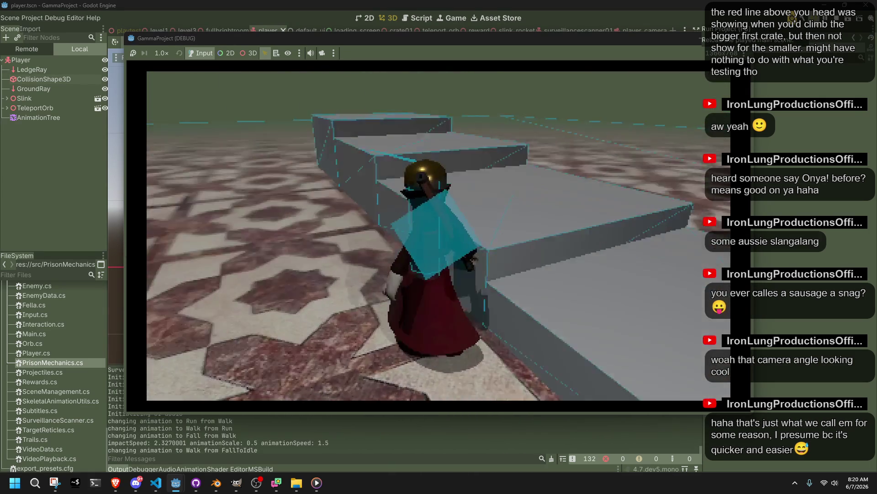
{"action": "key", "text": "w"}
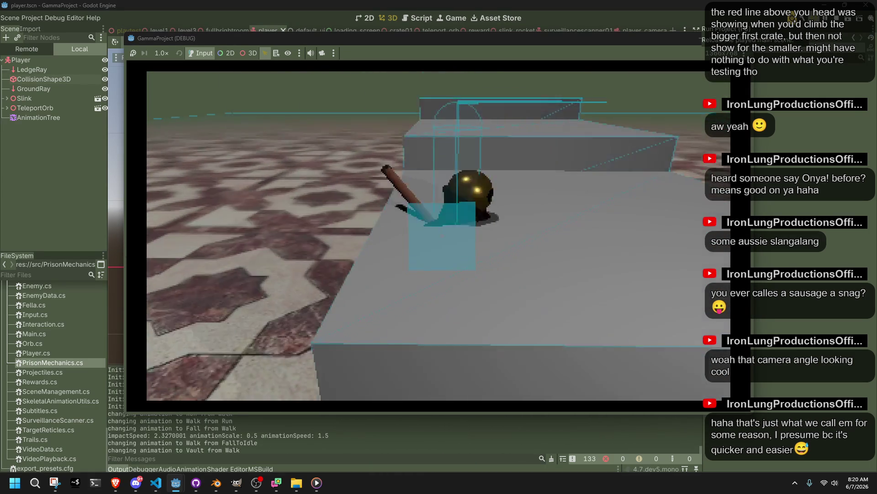
{"action": "key", "text": "w"}
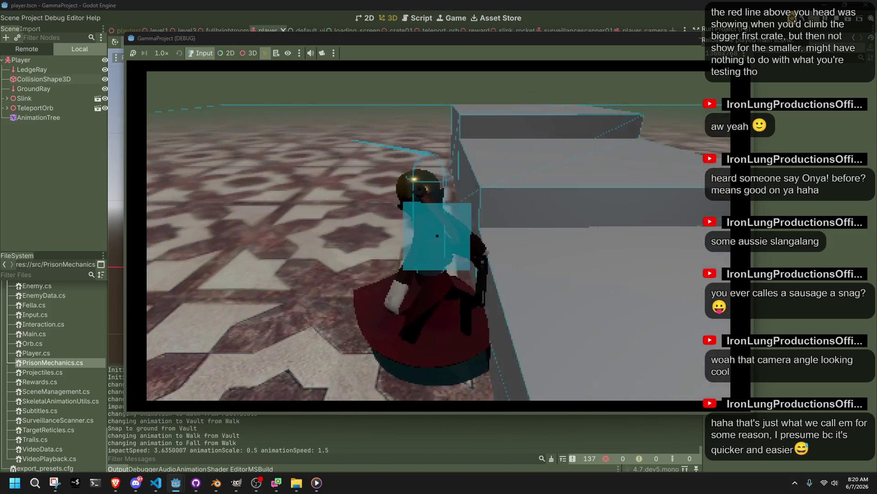
{"action": "key", "text": "w"}
{"action": "key", "text": "w"}
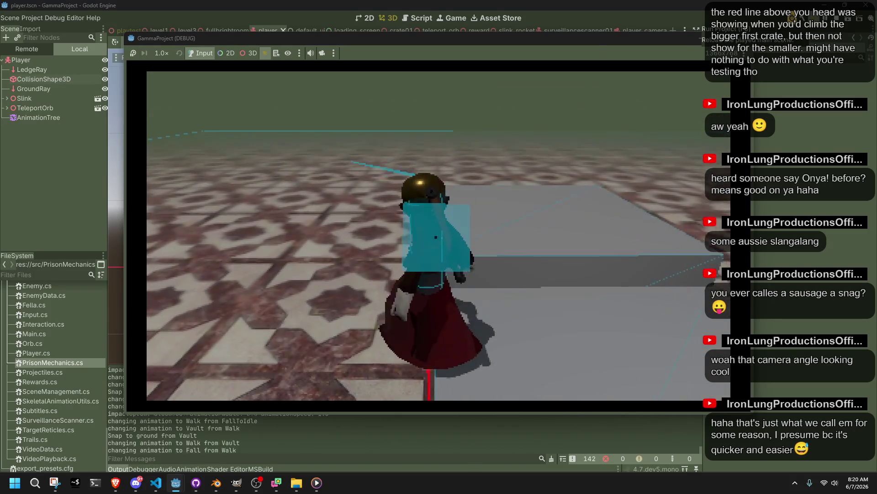
{"action": "key", "text": "w"}
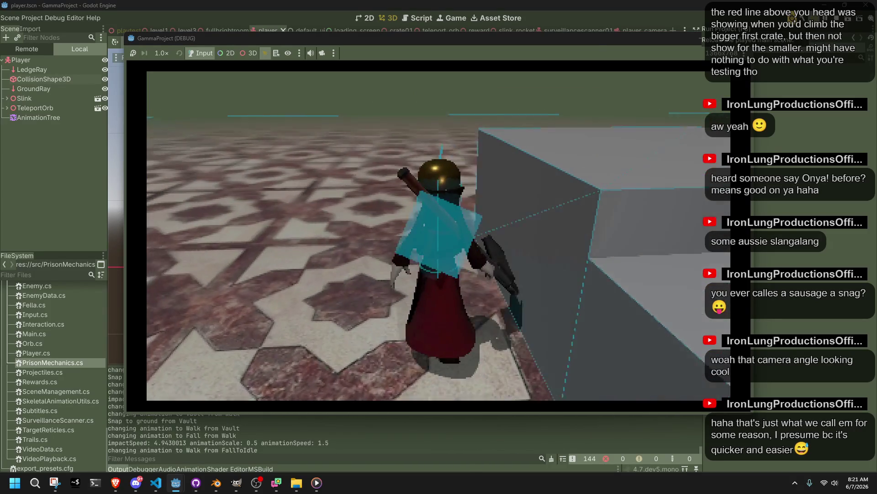
{"action": "key", "text": "w"}
{"action": "key", "text": "w"}
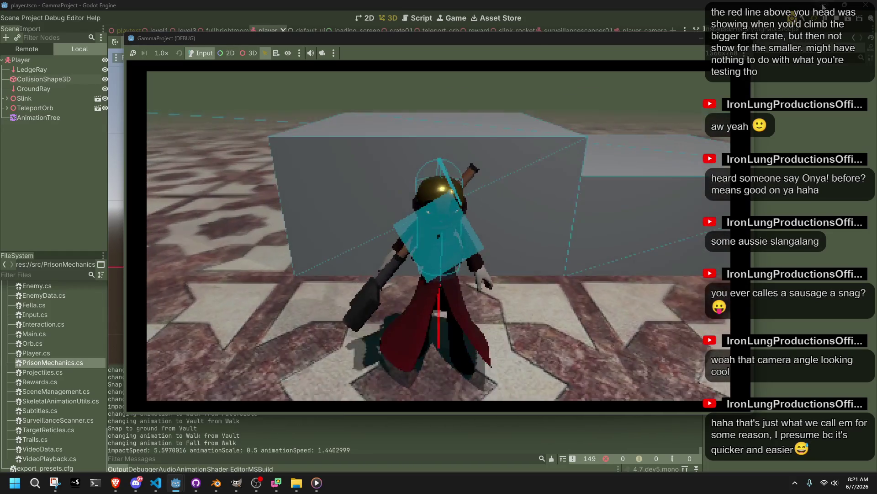
{"action": "key", "text": "alt+F4"}
{"action": "key", "text": "alt+Tab"}
Step: Under case "Fire01" in Player.cs, add const float distanceAnimationTravelsUp = 1f
{"action": "left_click", "coordinate": [542, 131]}
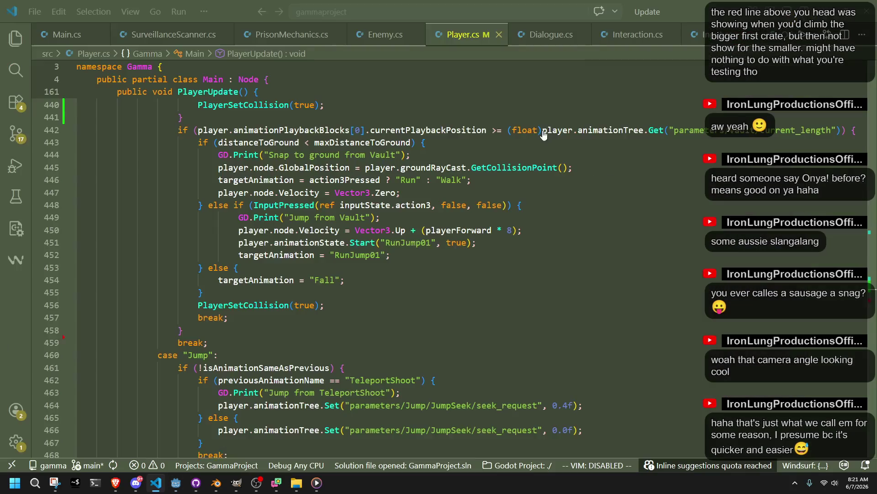
{"action": "scroll", "coordinate": [279, 246], "scroll_direction": "up", "scroll_amount": 10}
{"action": "scroll", "coordinate": [279, 246], "scroll_direction": "up", "scroll_amount": 4}
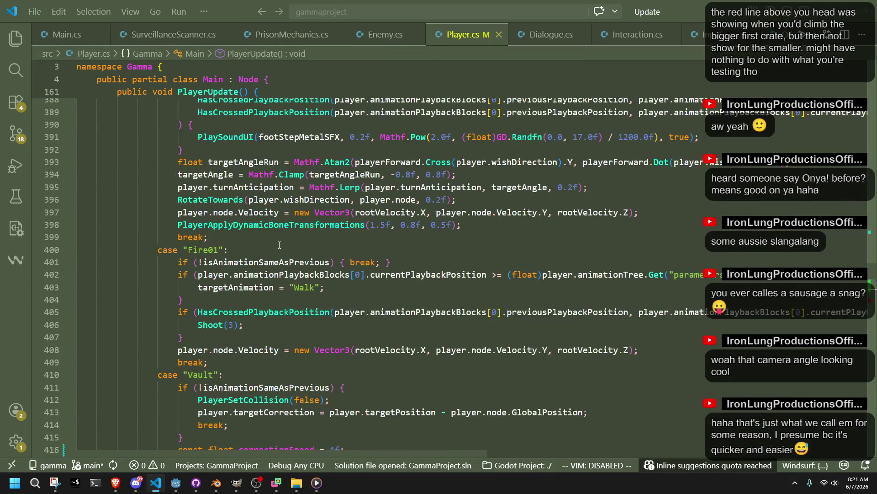
{"action": "left_click", "coordinate": [272, 246]}
{"action": "key", "text": "Return"}
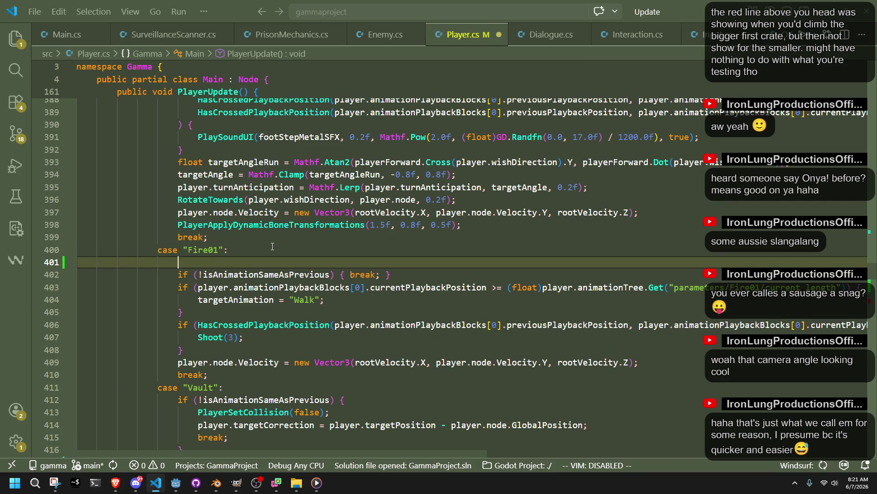
{"action": "type", "text": "const f"}
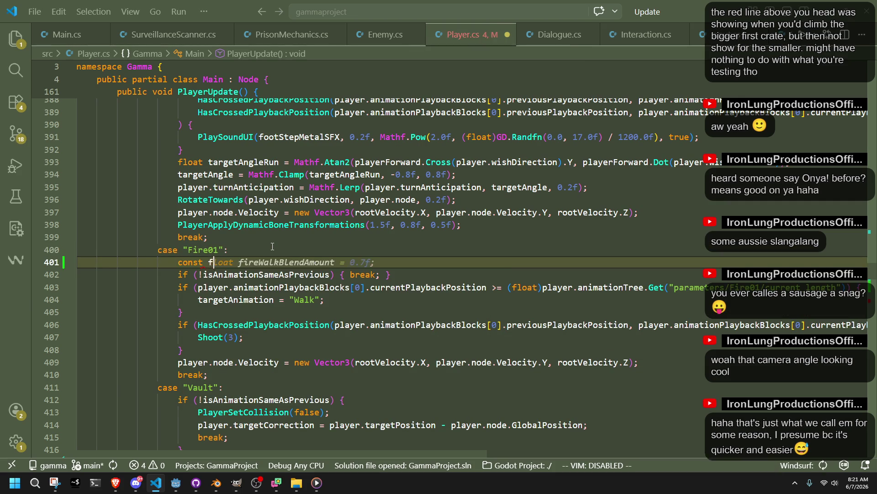
{"action": "type", "text": "loat distance"}
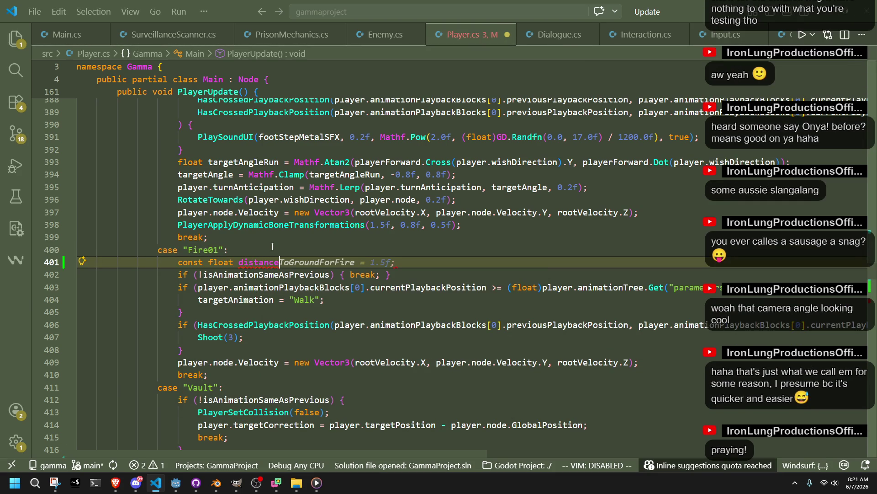
{"action": "type", "text": "AnimationTra"}
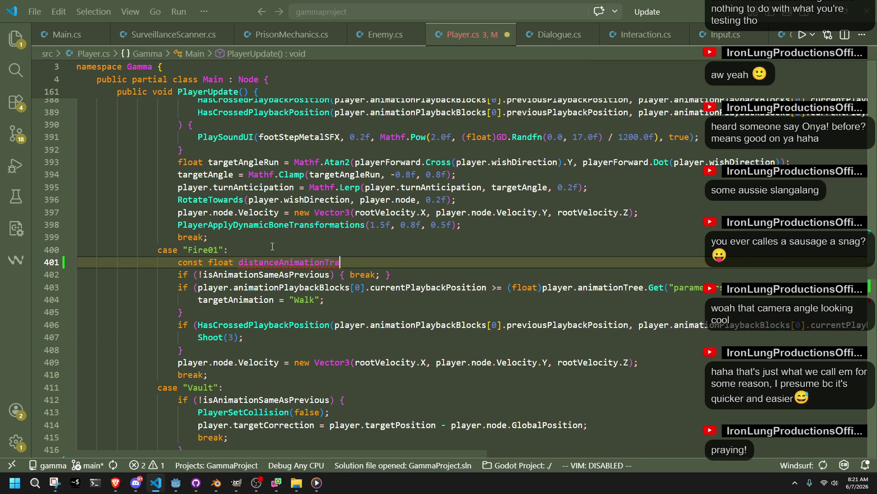
{"action": "type", "text": "velsUp"}
{"action": "key", "text": "Tab"}
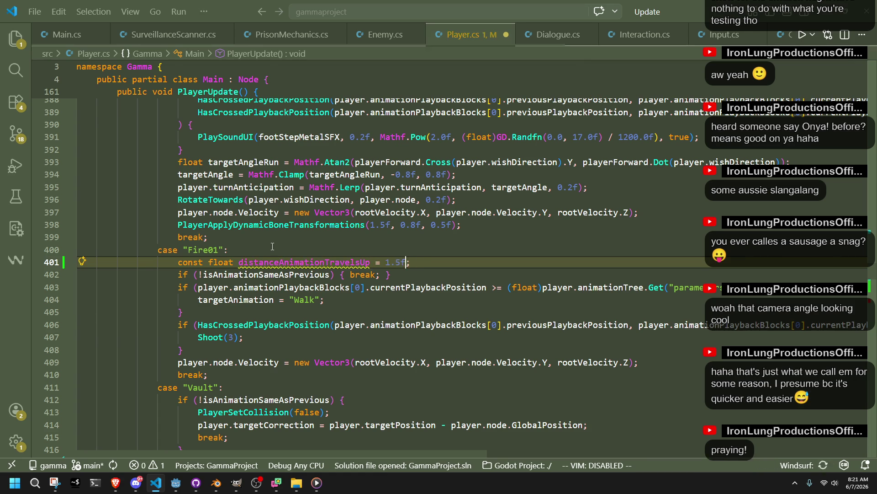
{"action": "key", "text": "Left"}
{"action": "key", "text": "BackSpace"}
{"action": "key", "text": "BackSpace"}
{"action": "key", "text": "BackSpace"}
{"action": "type", "text": "f"}
{"action": "key", "text": "Return"}
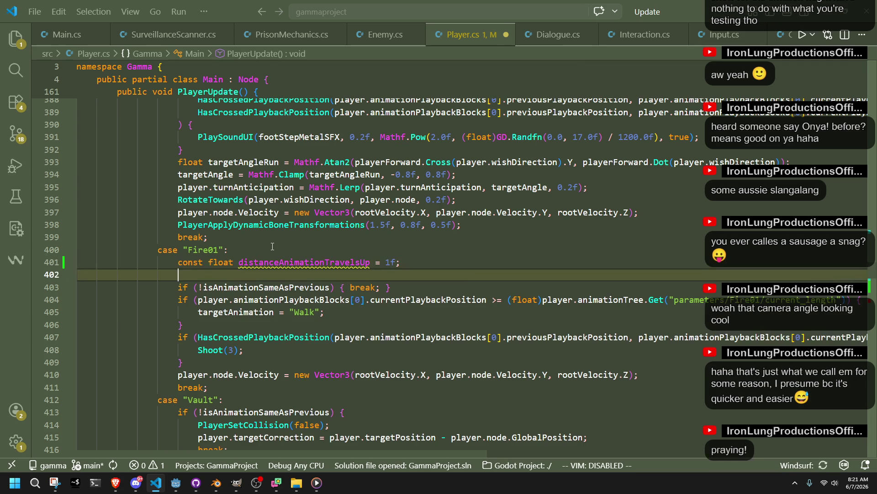
Step: Add const float distanceAnimationTravelsForward = 0.3f below it, then return to Godot
{"action": "type", "text": "const float distanceAnimationTravels"}
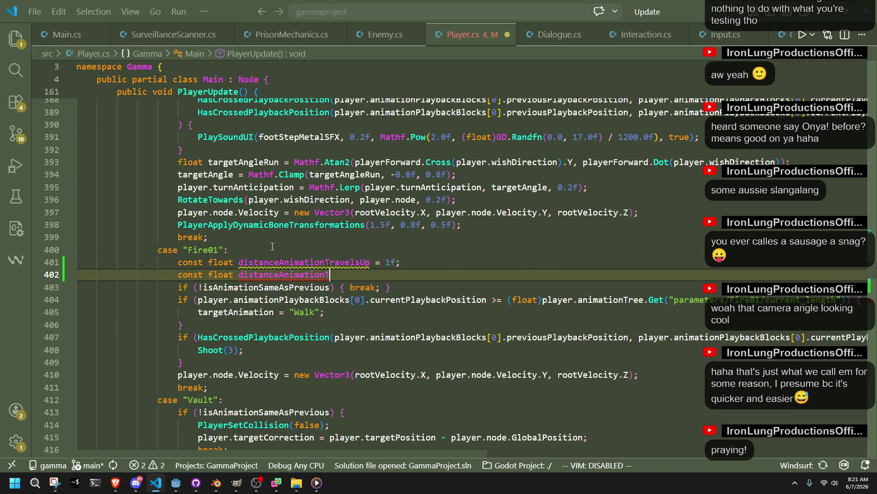
{"action": "type", "text": "Forward"}
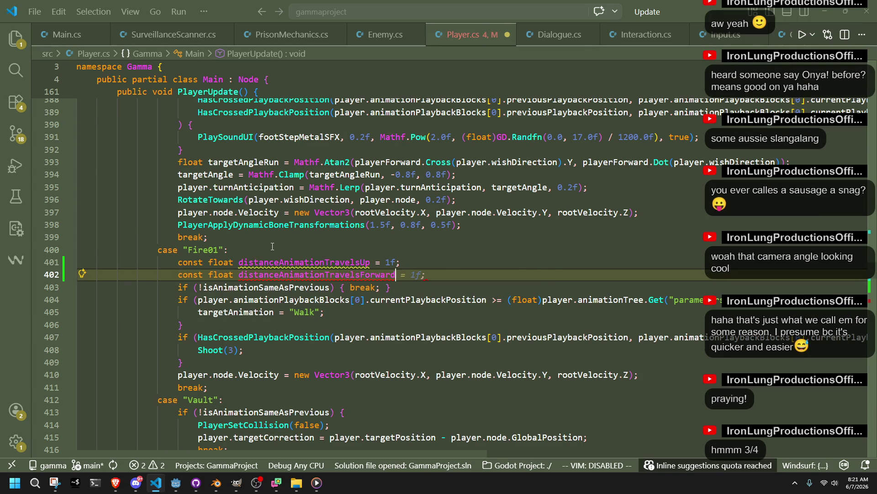
{"action": "key", "text": "Tab"}
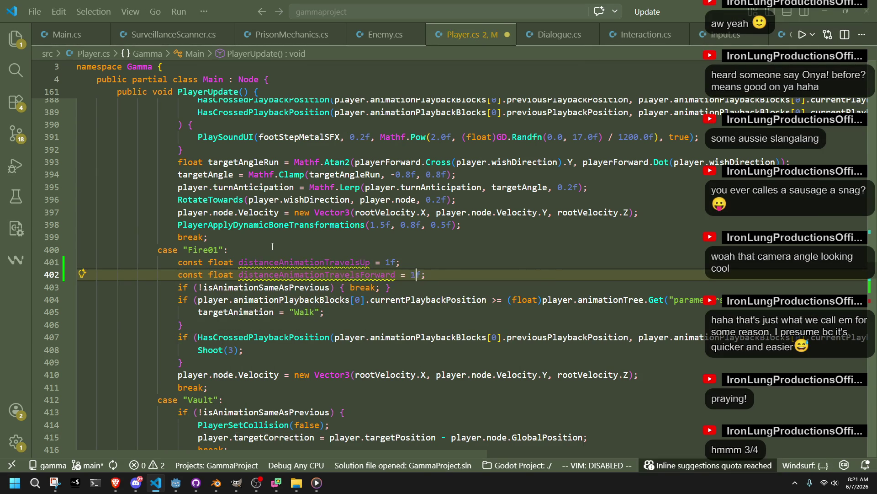
{"action": "key", "text": "BackSpace"}
{"action": "type", "text": "0."}
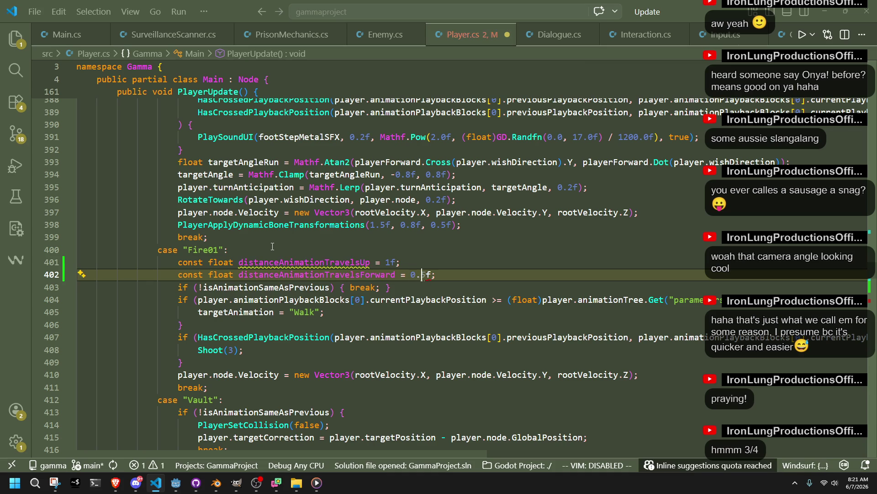
{"action": "type", "text": "3"}
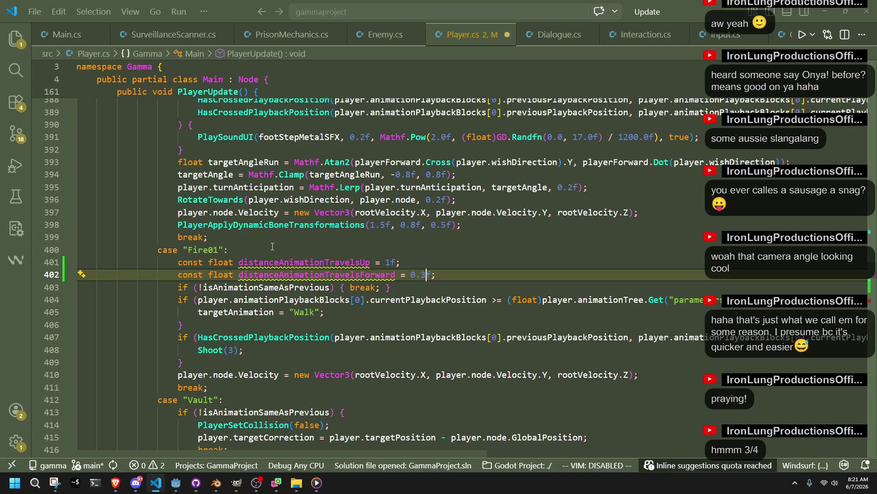
{"action": "key", "text": "Down"}
{"action": "key", "text": "Down"}
{"action": "key", "text": "Up"}
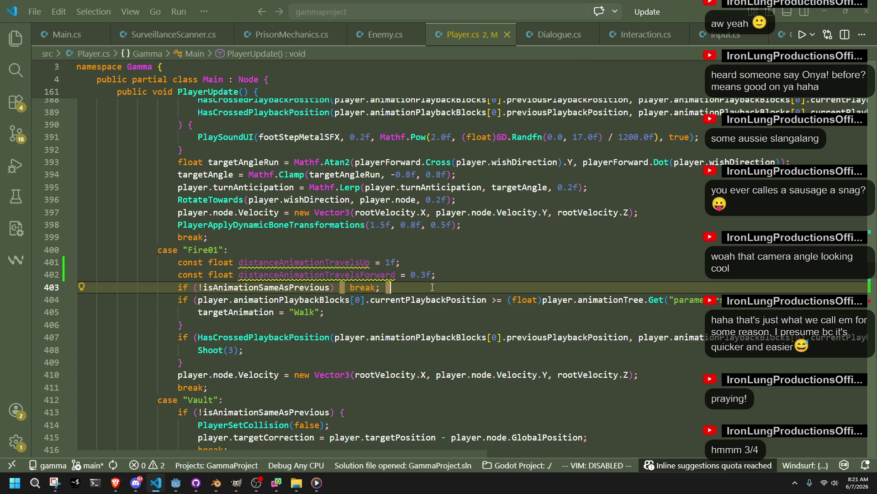
{"action": "left_click", "coordinate": [176, 483]}
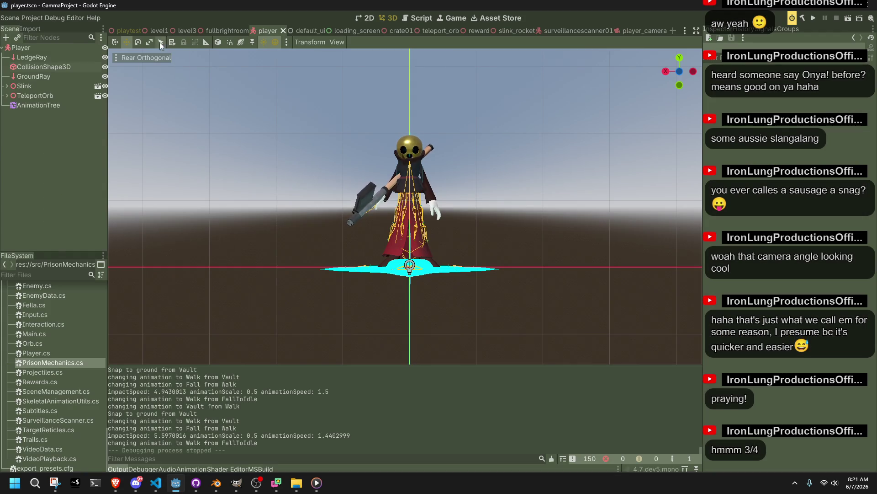
Step: In the playtest scene, thin MeshInstance3D3 down to Y 0.4, save, and run the project
{"action": "left_click", "coordinate": [113, 29]}
{"action": "left_click", "coordinate": [551, 232]}
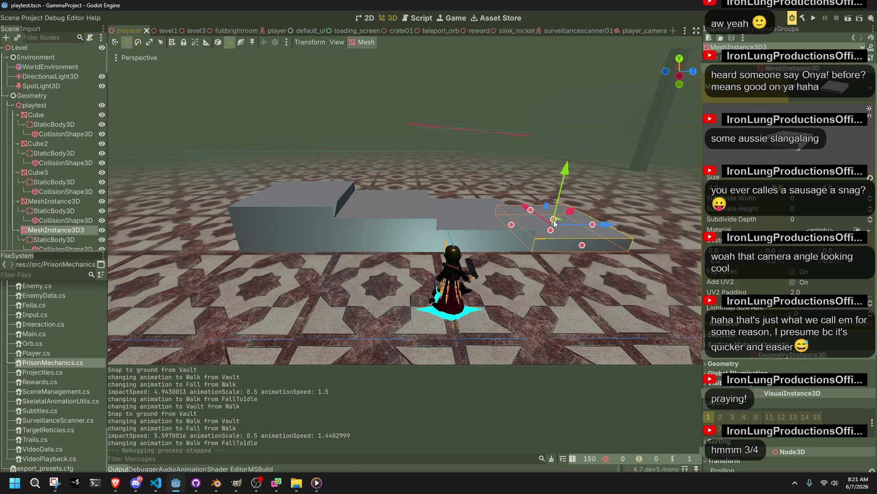
{"action": "left_click_drag", "start_coordinate": [553, 221], "coordinate": [553, 221]}
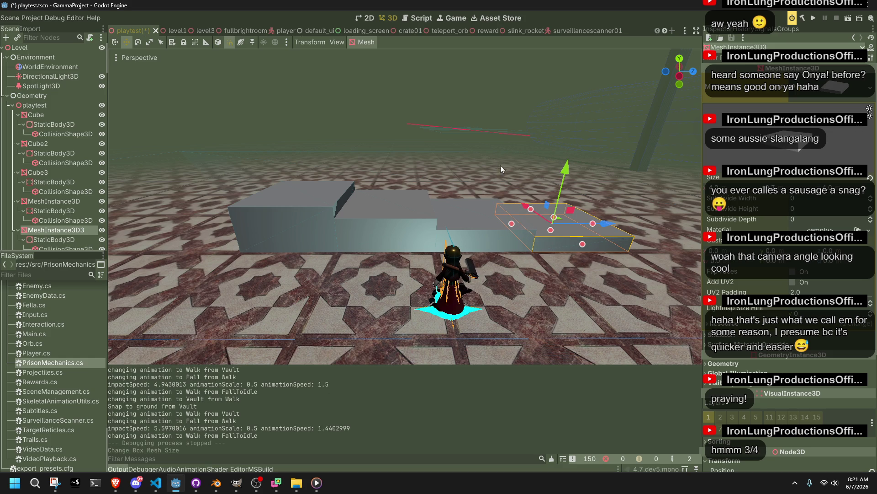
{"action": "left_click", "coordinate": [443, 117]}
{"action": "key", "text": "ctrl+s"}
{"action": "left_click", "coordinate": [814, 20]}
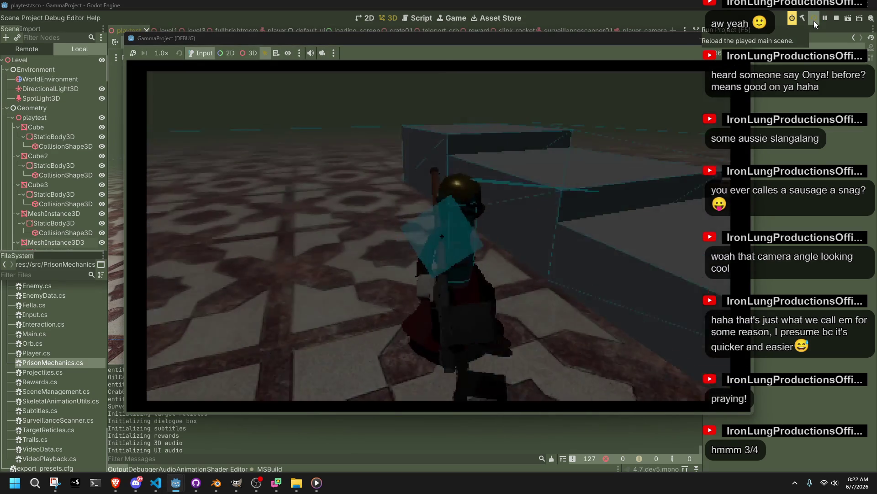
Step: Walk, run and jump the character along the ledge, then stop the game with F8
{"action": "key", "text": "w"}
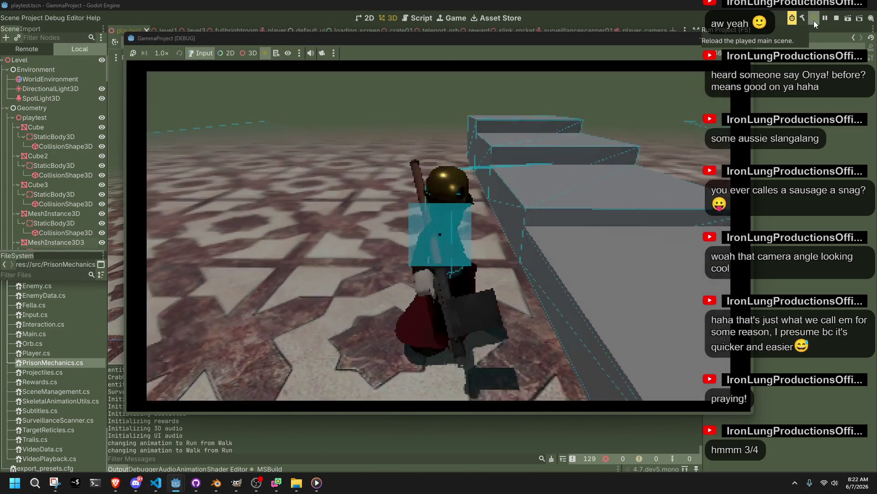
{"action": "key", "text": "w"}
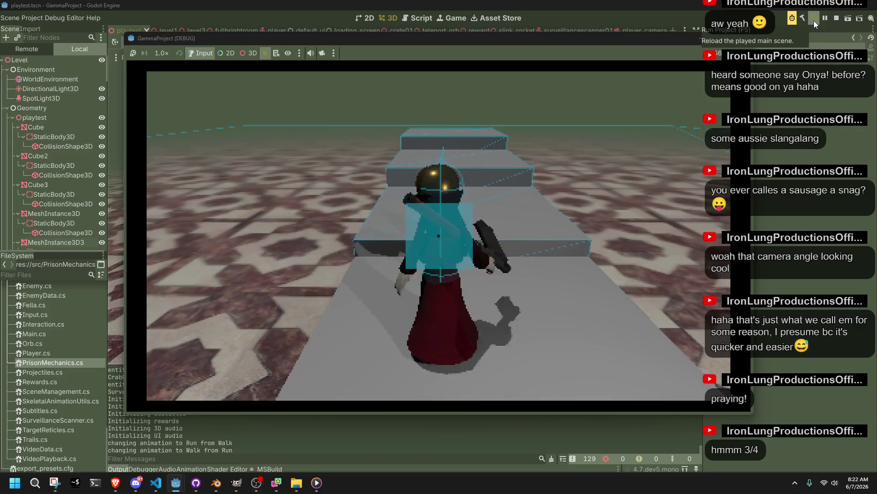
{"action": "key", "text": "w"}
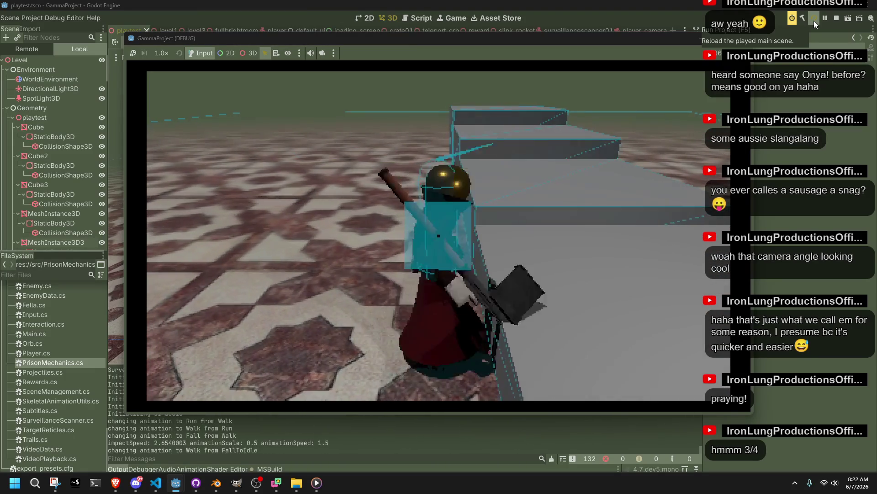
{"action": "key", "text": "w"}
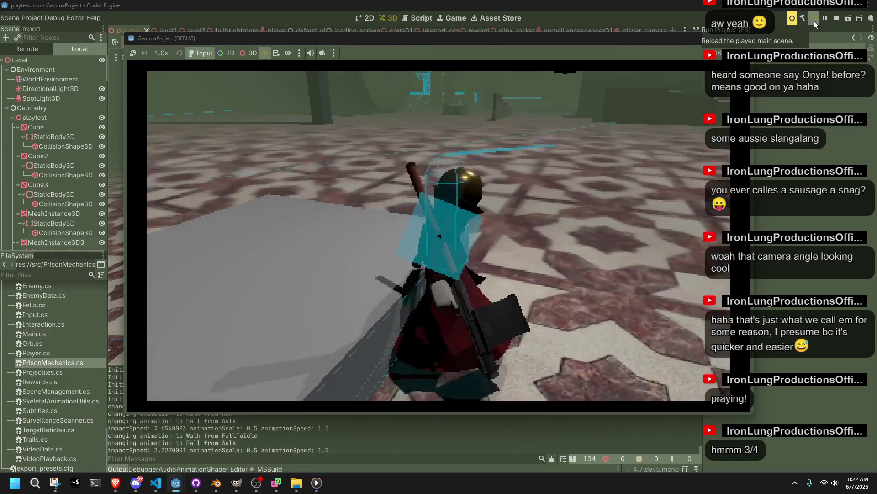
{"action": "key", "text": "w"}
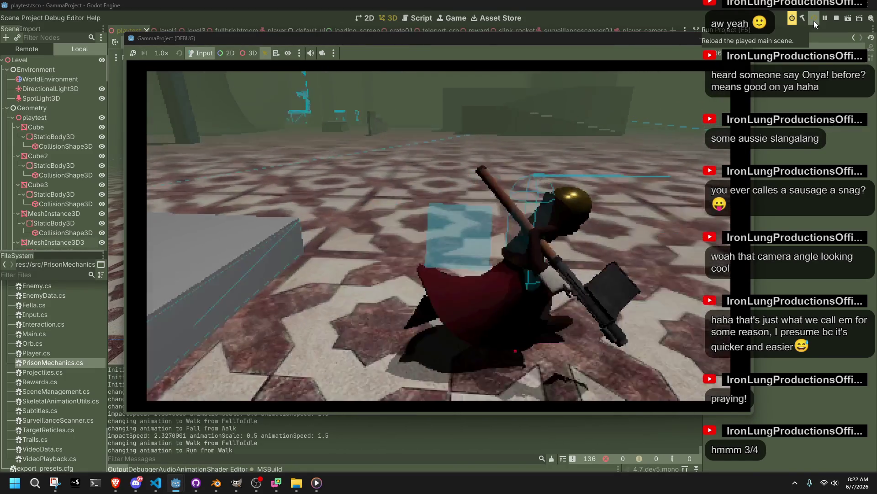
{"action": "key", "text": "w"}
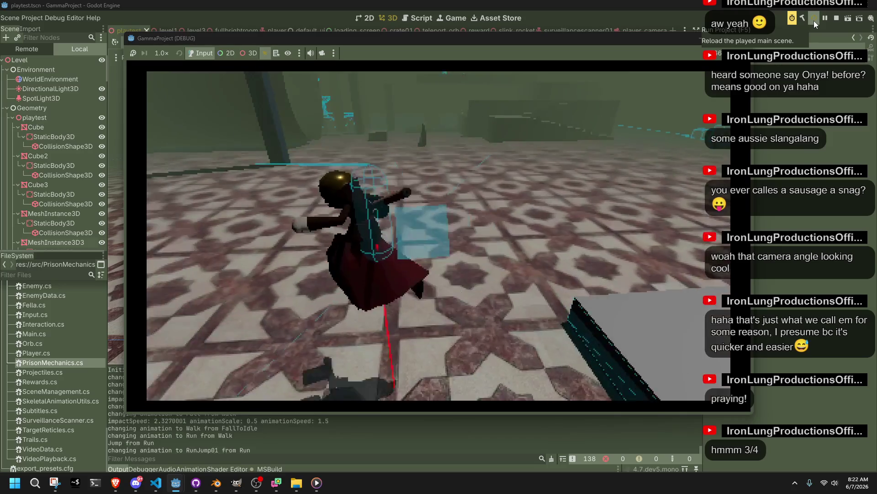
{"action": "key", "text": "space"}
{"action": "key", "text": "F8"}
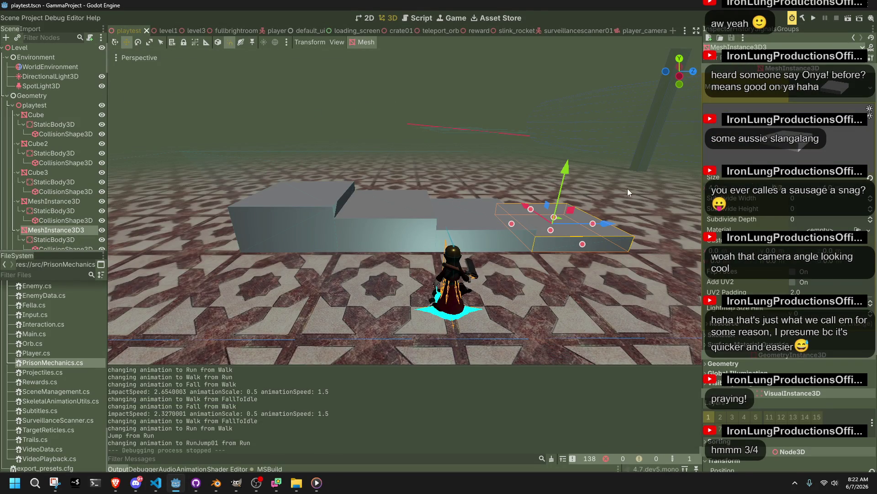
Step: Raise the thin box to about 0.9 units tall, save, and relaunch the game
{"action": "left_click_drag", "start_coordinate": [556, 216], "coordinate": [556, 219]}
{"action": "key", "text": "ctrl+s"}
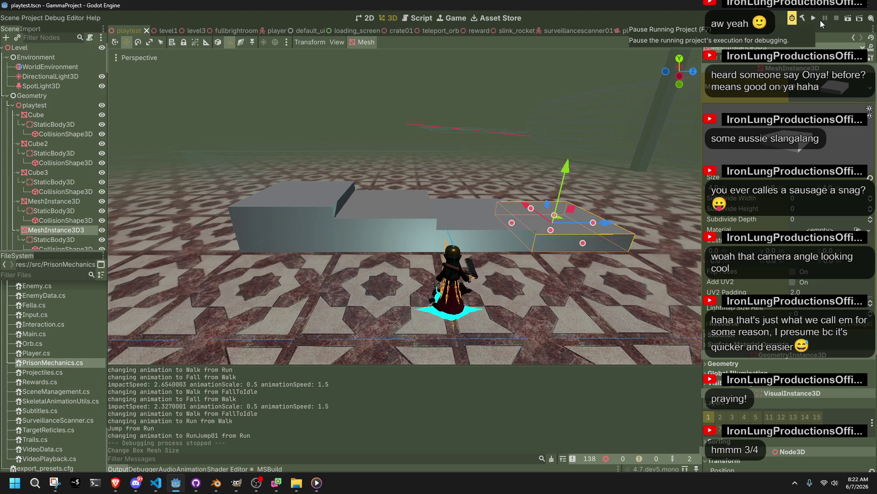
{"action": "left_click", "coordinate": [817, 19]}
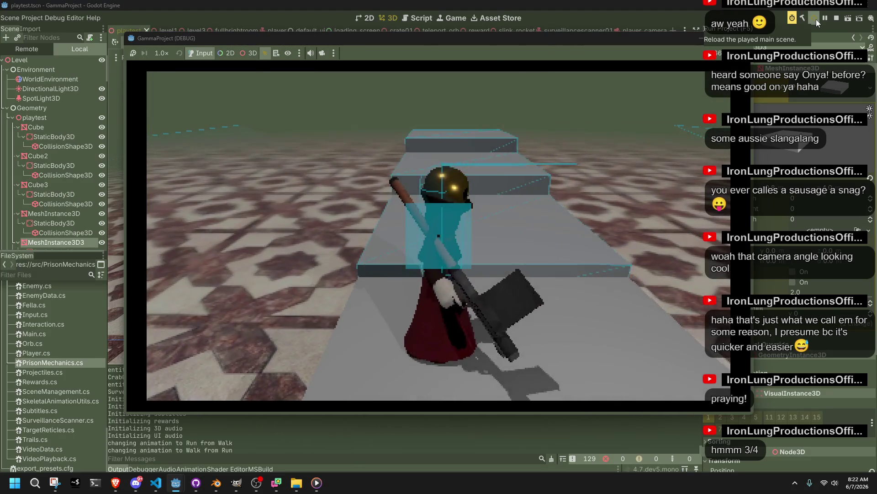
{"action": "left_click", "coordinate": [753, 39]}
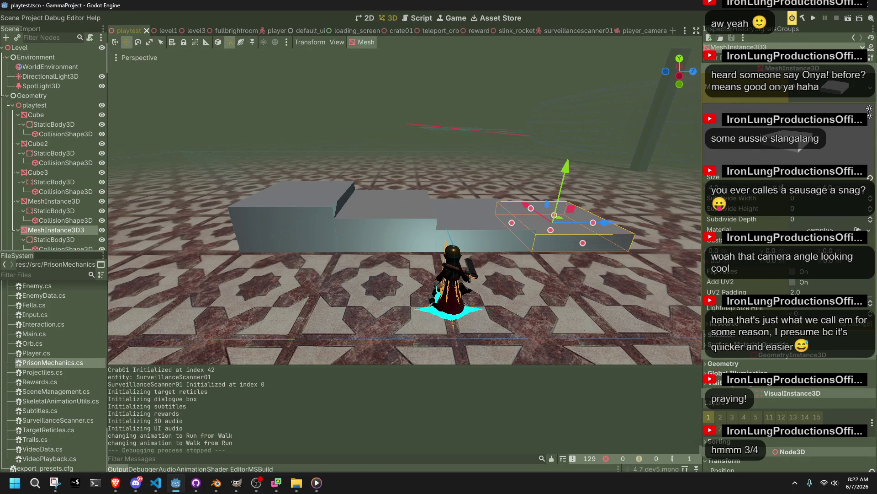
{"action": "left_click", "coordinate": [815, 16]}
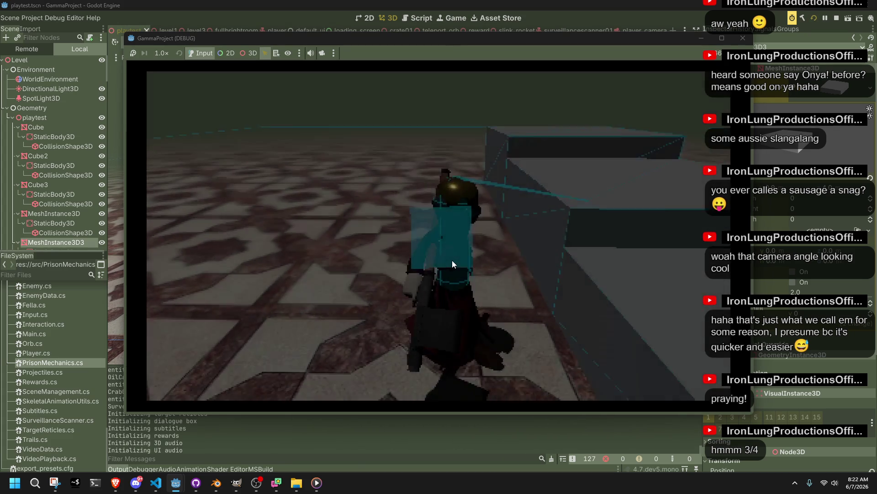
Step: Vault onto the box, walk off its edge, then stop the playtest with F8
{"action": "key", "text": "w"}
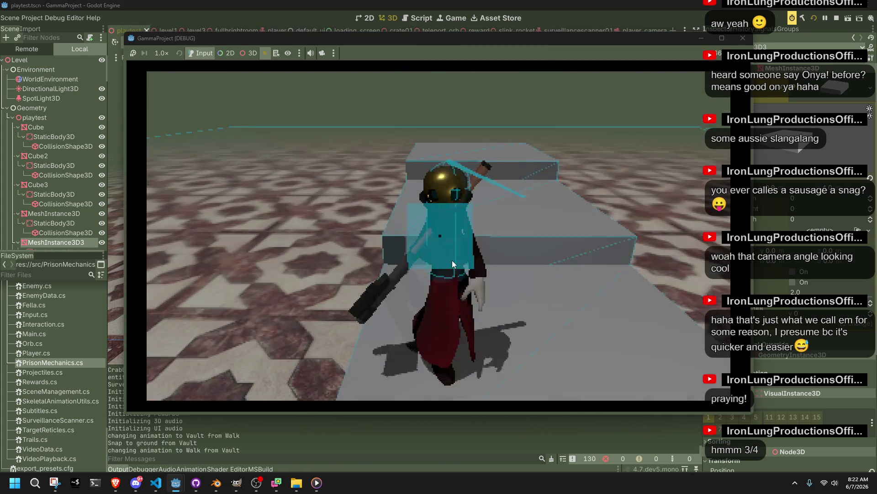
{"action": "key", "text": "w"}
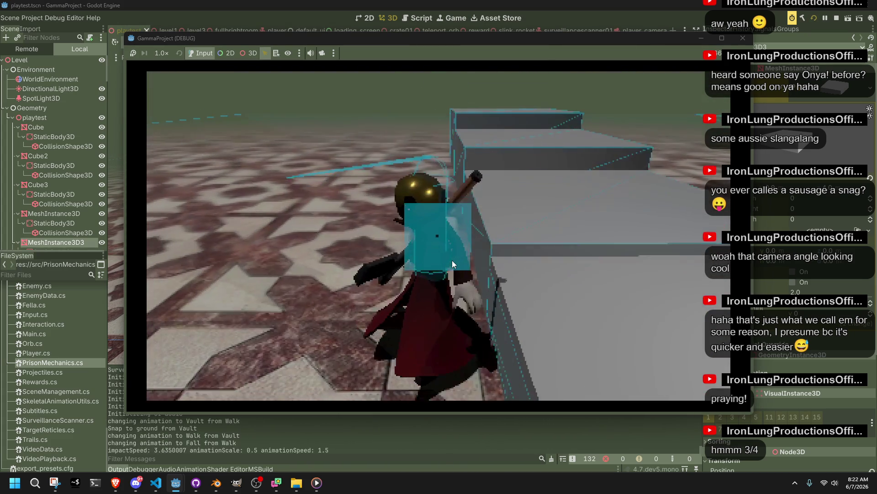
{"action": "key", "text": "w"}
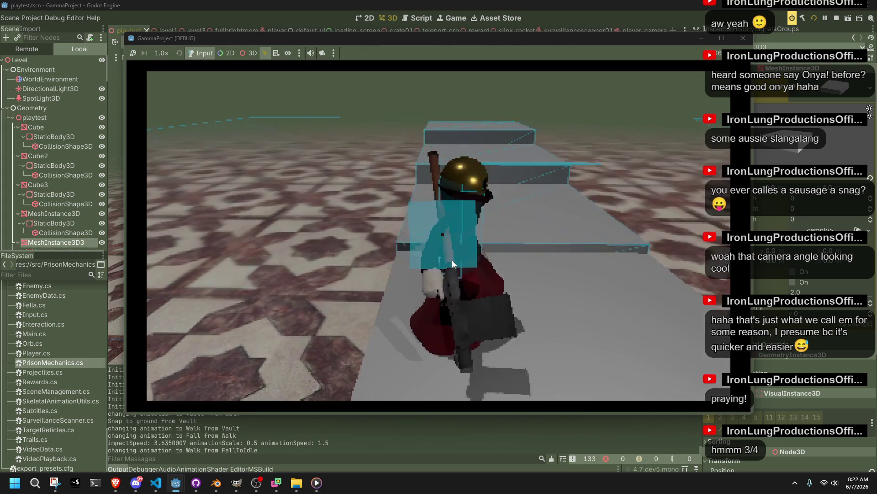
{"action": "key", "text": "w"}
{"action": "key", "text": "F8"}
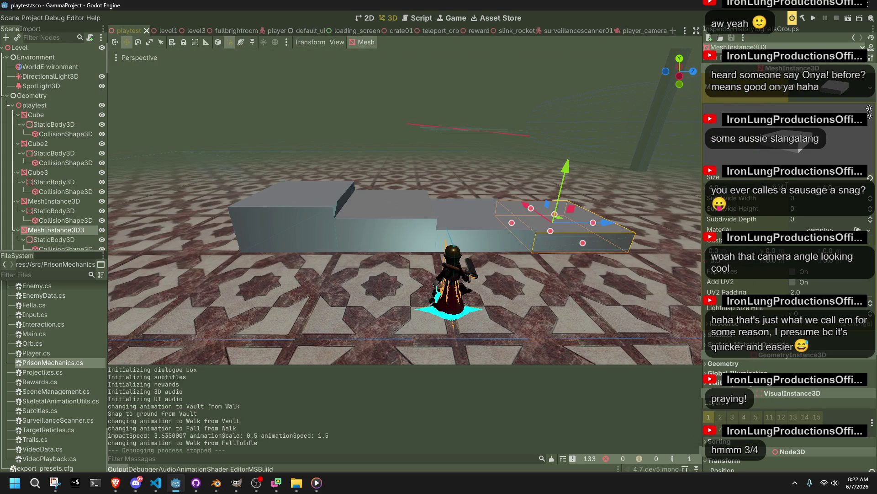
Step: Try a box size of 0.95, undo it, and drag the top to 1.0 units tall
{"action": "key", "text": "Return"}
{"action": "key", "text": "ctrl+z"}
{"action": "key", "text": "f"}
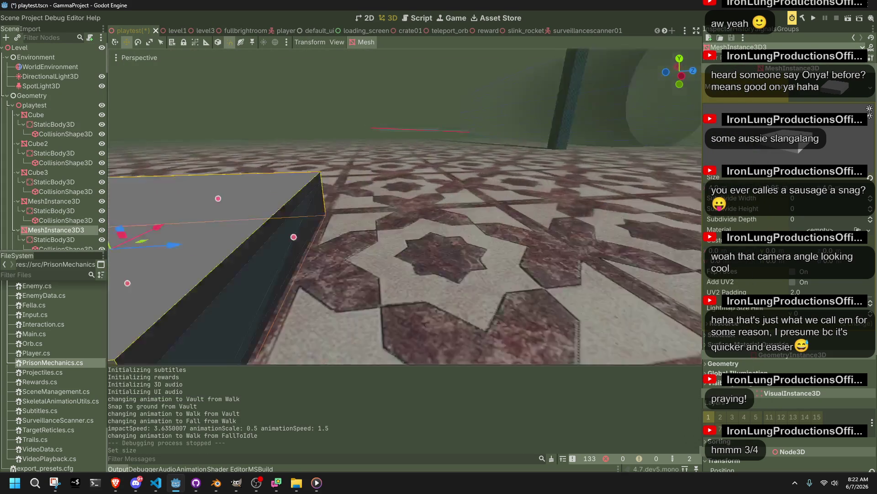
{"action": "mouse_move", "coordinate": [344, 223]}
{"action": "left_mouse_down"}
{"action": "mouse_move", "coordinate": [137, 57]}
{"action": "mouse_move", "coordinate": [387, 146]}
{"action": "left_mouse_up"}
Step: Nudge the box vertically, lower its top edge, save, and launch the game
{"action": "left_click_drag", "start_coordinate": [533, 97], "coordinate": [537, 101]}
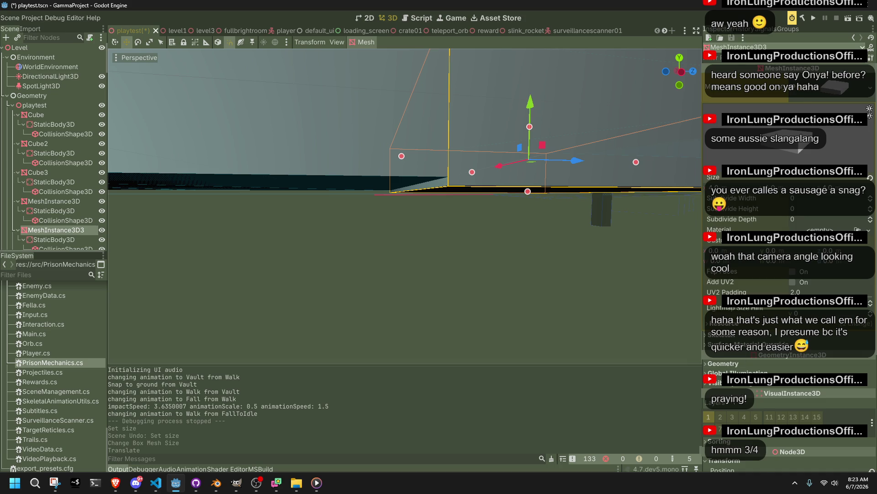
{"action": "scroll", "coordinate": [789, 274], "scroll_direction": "down", "scroll_amount": 5}
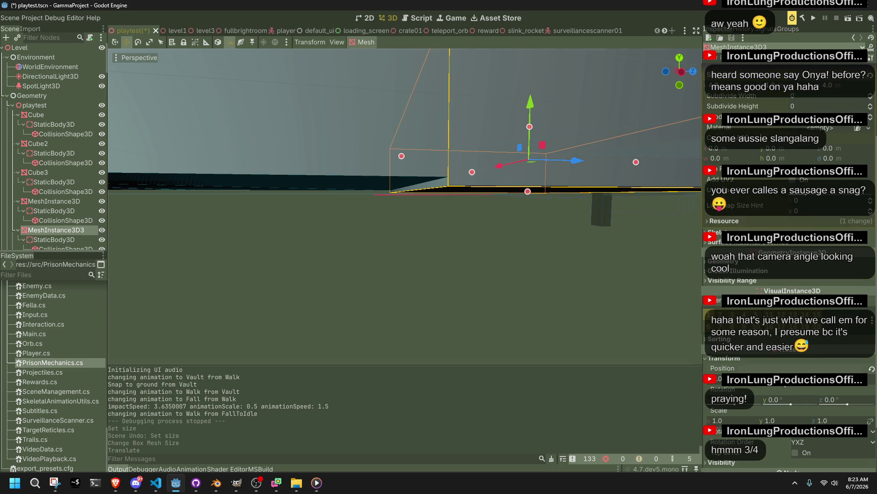
{"action": "key", "text": "Return"}
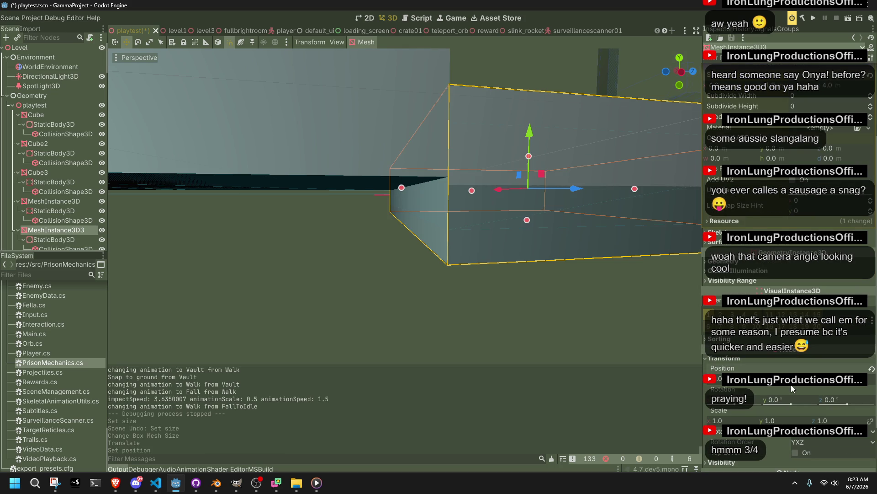
{"action": "key", "text": "Return"}
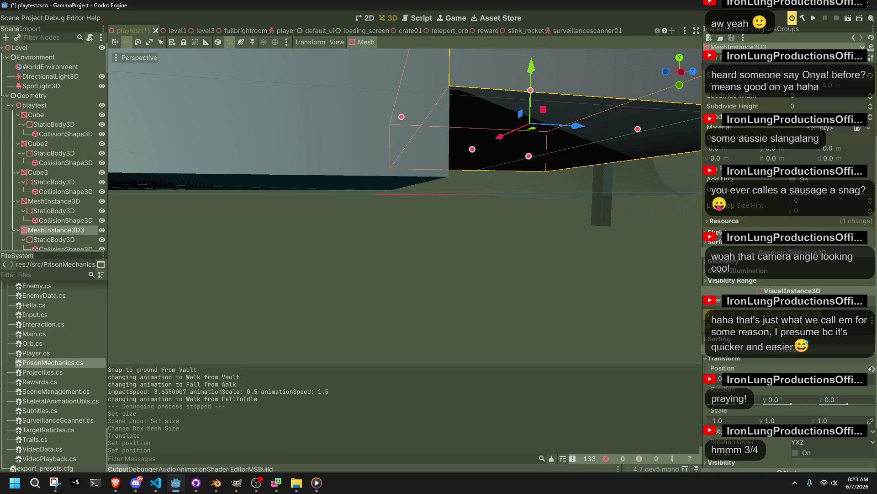
{"action": "key", "text": "Return"}
{"action": "left_click_drag", "start_coordinate": [526, 280], "coordinate": [517, 273]}
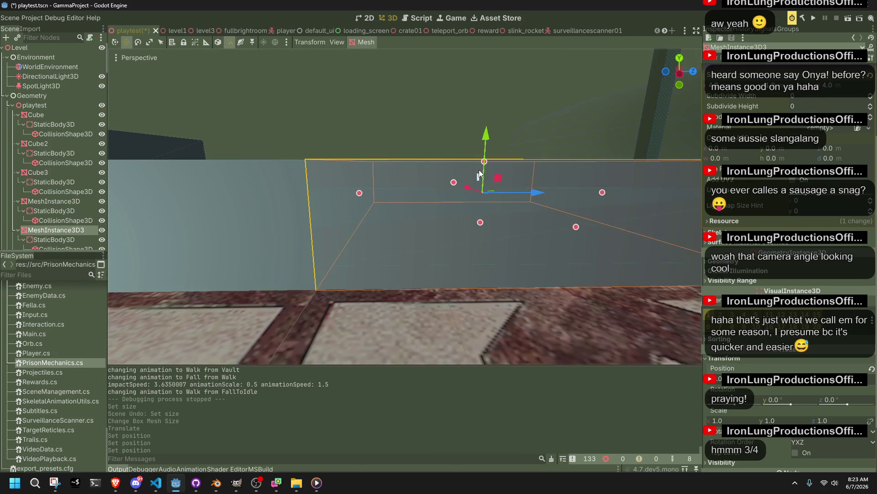
{"action": "left_click_drag", "start_coordinate": [484, 161], "coordinate": [483, 174]}
{"action": "key", "text": "ctrl+s"}
{"action": "key", "text": "ctrl+s"}
{"action": "left_click", "coordinate": [813, 19]}
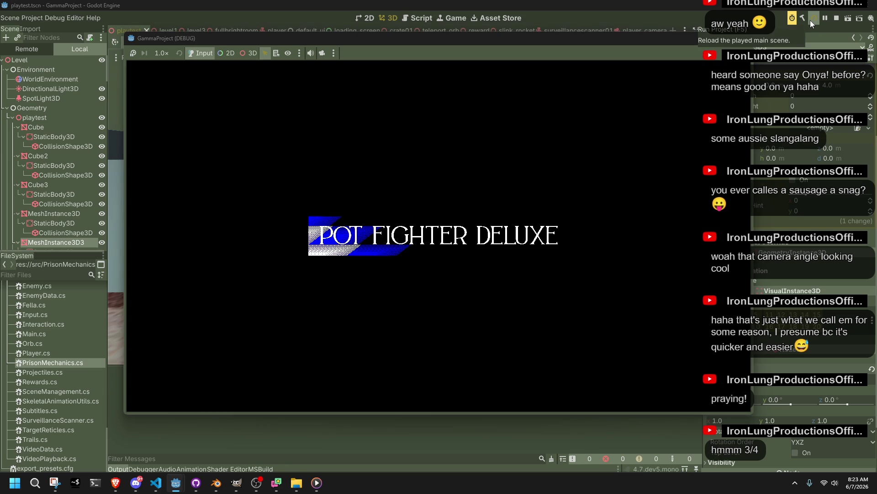
Step: Close the game, make the box slightly taller, and relaunch it
{"action": "key", "text": "w"}
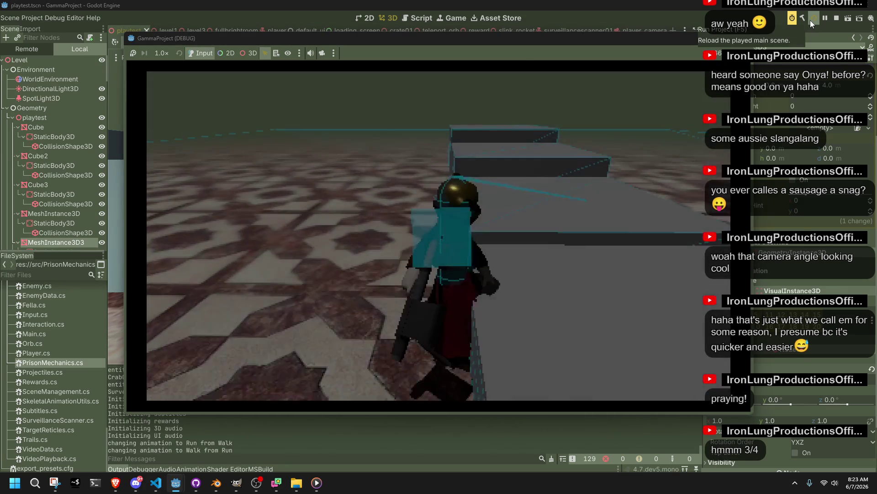
{"action": "left_click", "coordinate": [743, 38]}
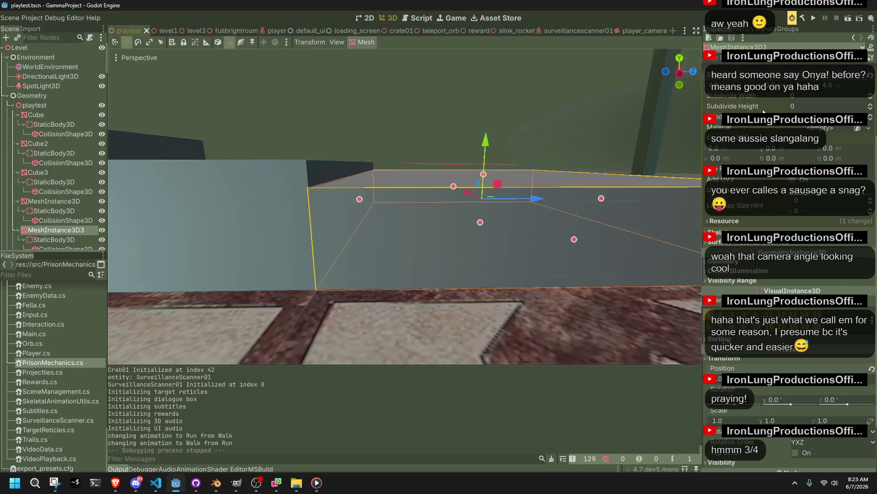
{"action": "left_click_drag", "start_coordinate": [485, 175], "coordinate": [487, 168]}
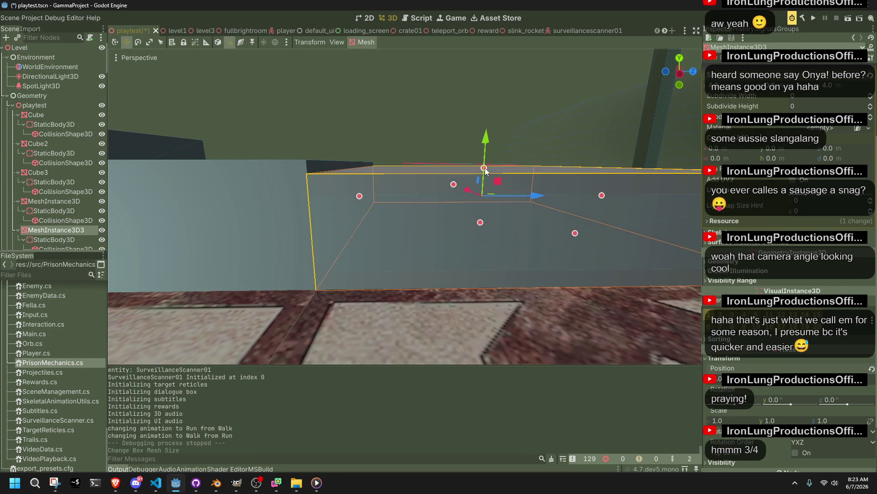
{"action": "left_click", "coordinate": [811, 20]}
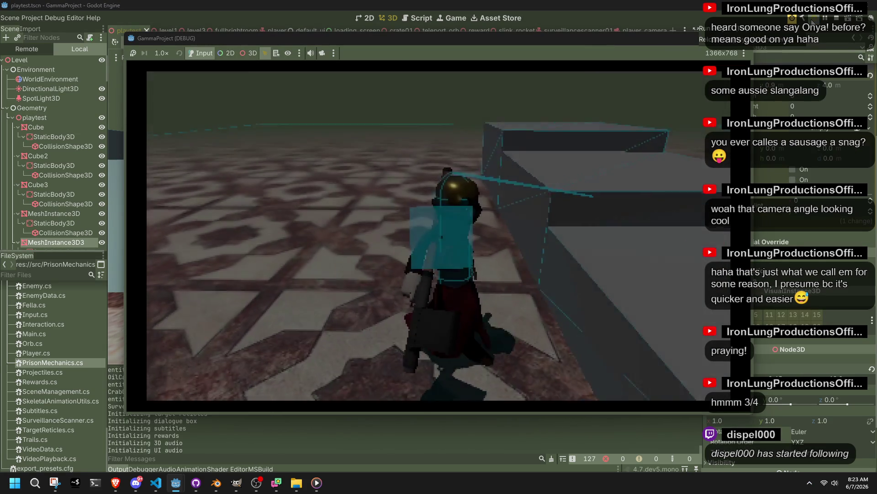
Step: Vault onto the adjusted box, walk back and forth along it, then stop with F8
{"action": "key", "text": "space"}
{"action": "key", "text": "w"}
{"action": "key", "text": "s"}
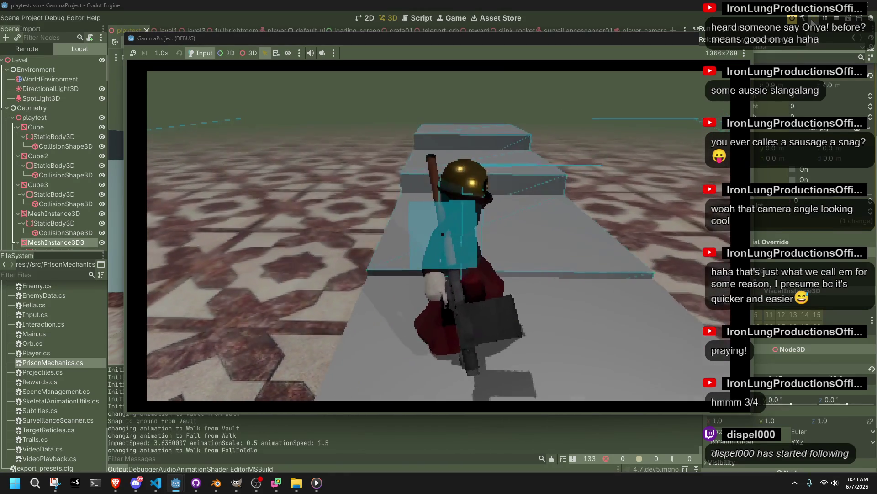
{"action": "key", "text": "w"}
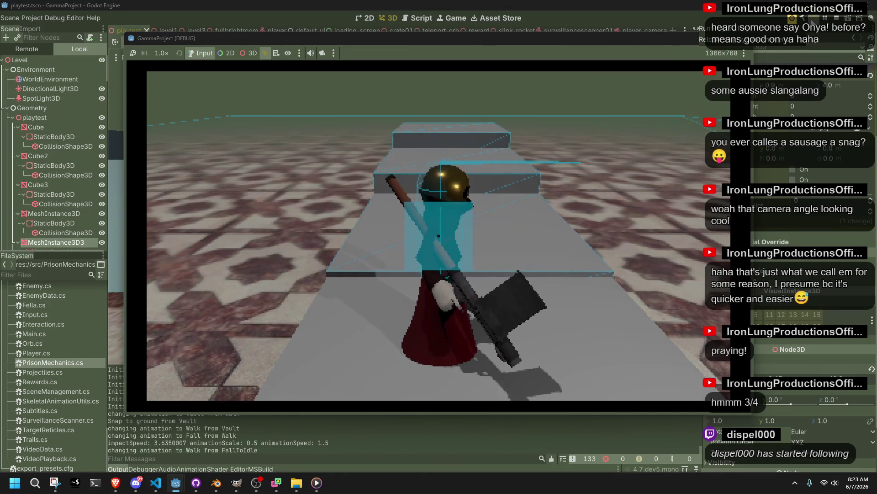
{"action": "key", "text": "F8"}
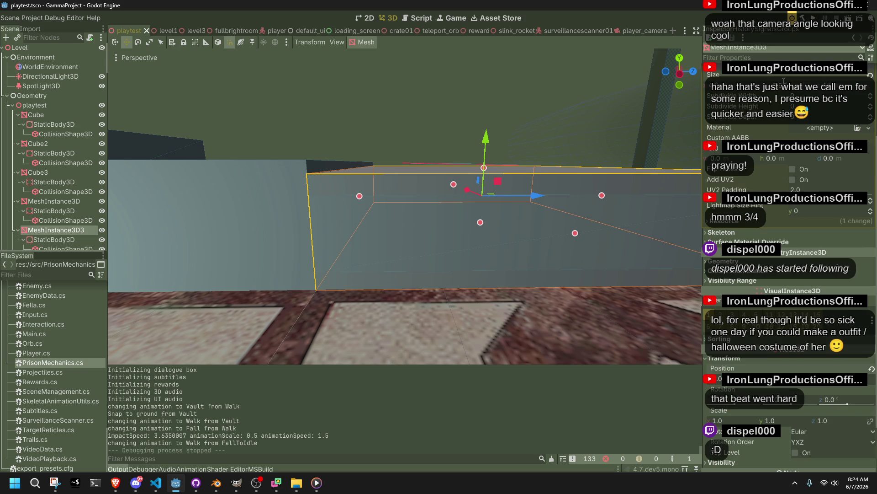
Step: Resize MeshInstance3D3 to 0.95 m tall, nudge it upward, save, and relaunch the game
{"action": "left_click_drag", "start_coordinate": [484, 168], "coordinate": [484, 168]}
{"action": "key", "text": "ctrl+z"}
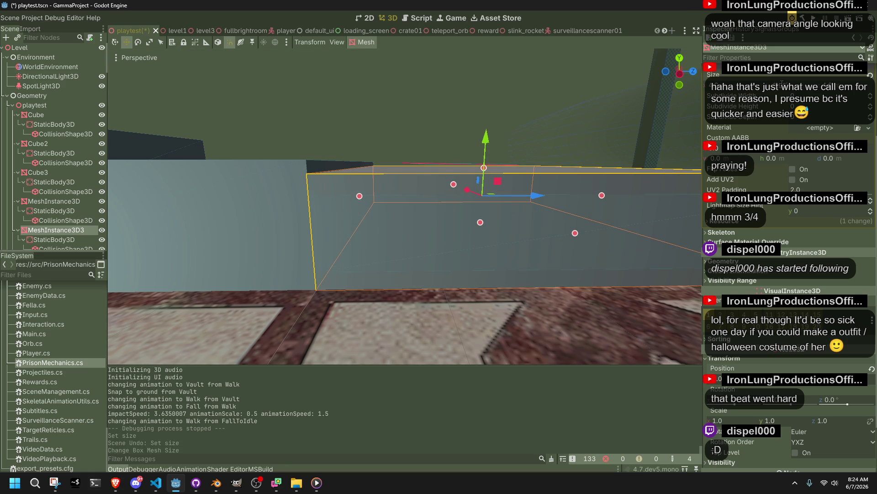
{"action": "left_click_drag", "start_coordinate": [484, 167], "coordinate": [484, 166]}
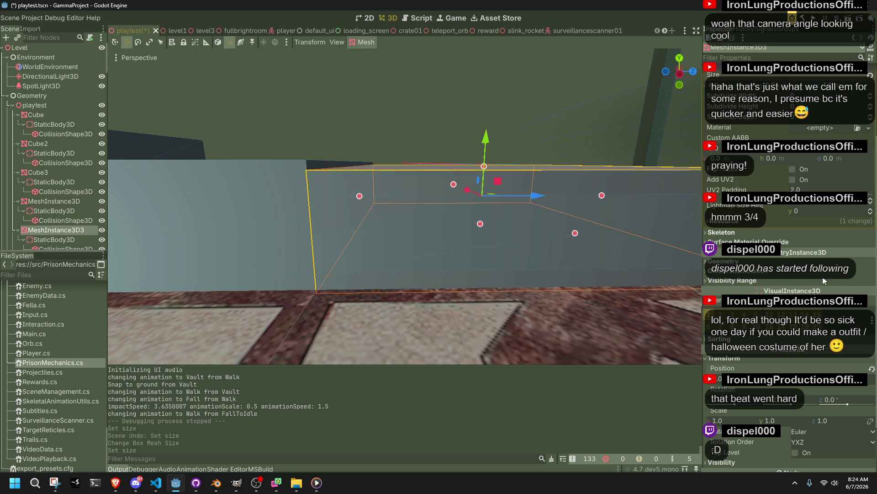
{"action": "left_click", "coordinate": [486, 146]}
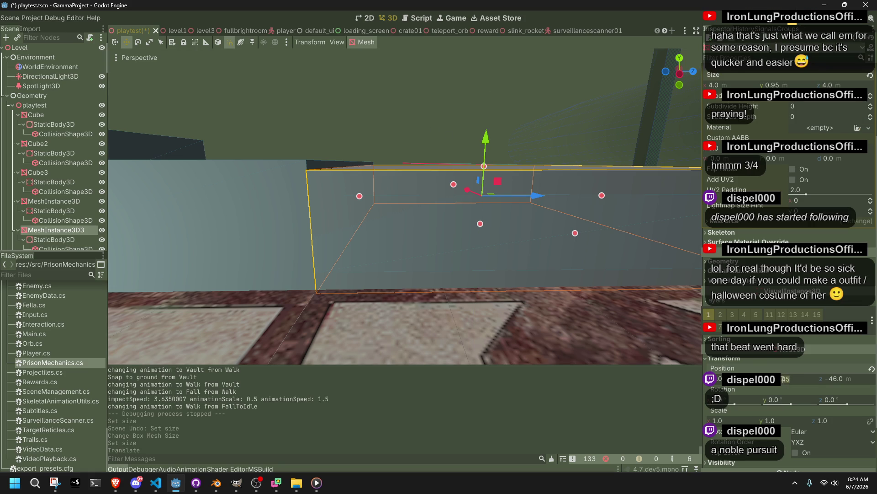
{"action": "key", "text": "Return"}
{"action": "key", "text": "ctrl+s"}
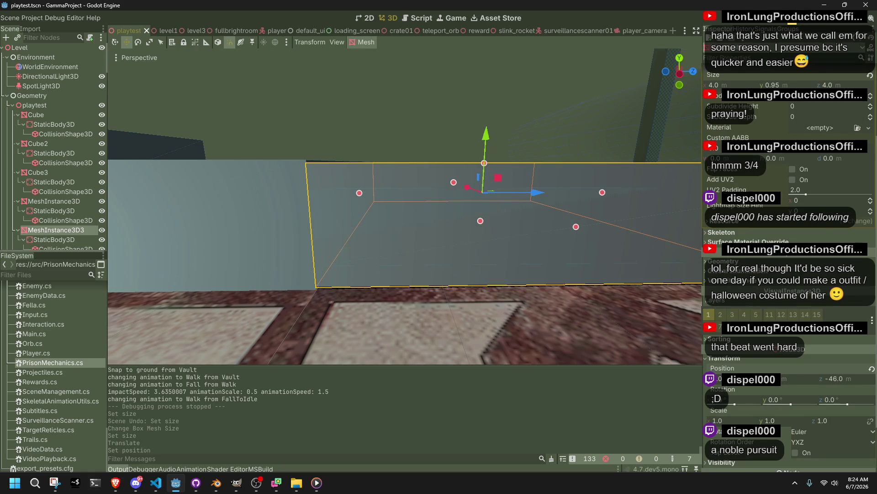
{"action": "left_click", "coordinate": [811, 20]}
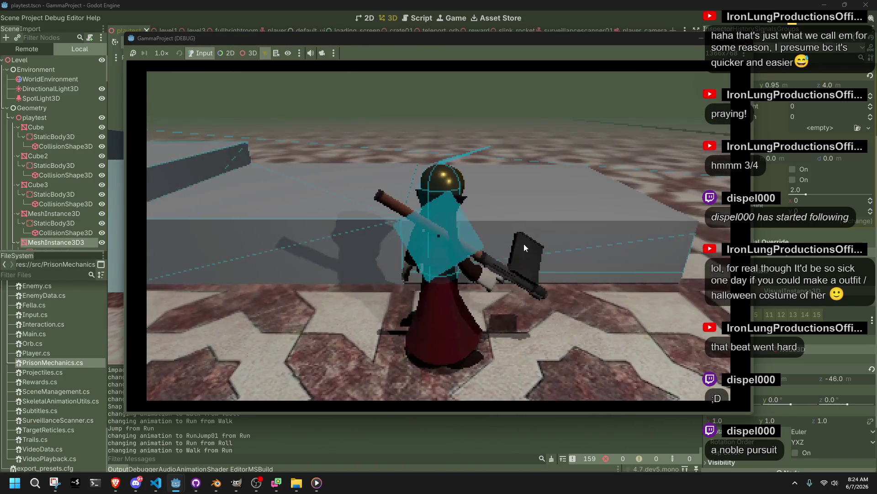
Step: Stop the running game and select the box's collision shape in the editor
{"action": "key", "text": "F8"}
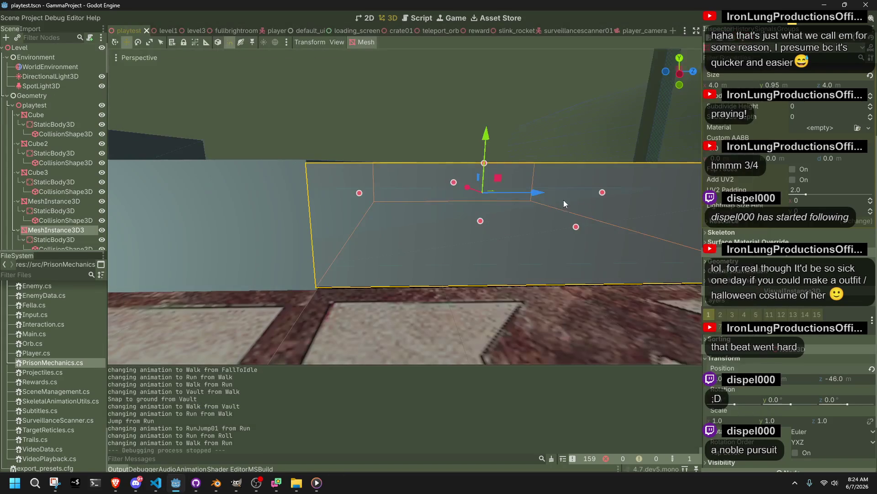
{"action": "left_click", "coordinate": [382, 187]}
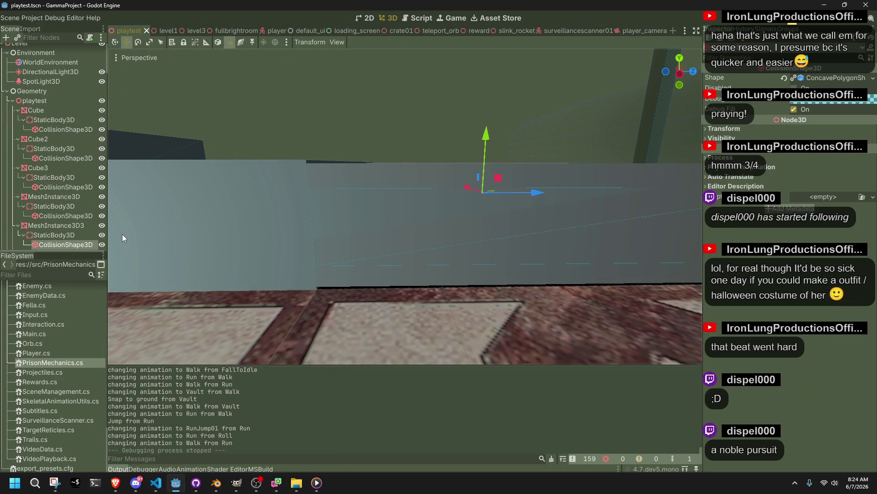
Step: Delete the box's old StaticBody3D and its children
{"action": "left_click", "coordinate": [62, 234]}
{"action": "key", "text": "Delete"}
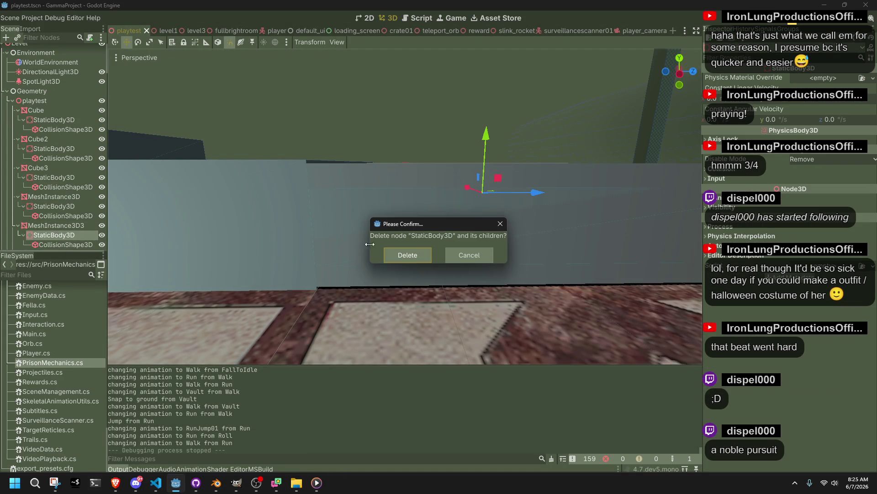
{"action": "left_click", "coordinate": [394, 251]}
Step: Shift the wall box vertically and adjust its Position Y value with .3
{"action": "left_click", "coordinate": [398, 180]}
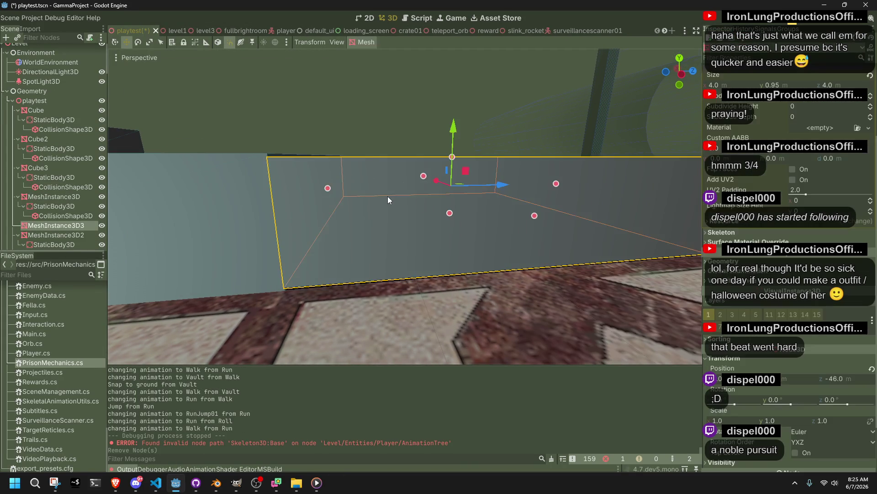
{"action": "left_click_drag", "start_coordinate": [456, 128], "coordinate": [460, 129]}
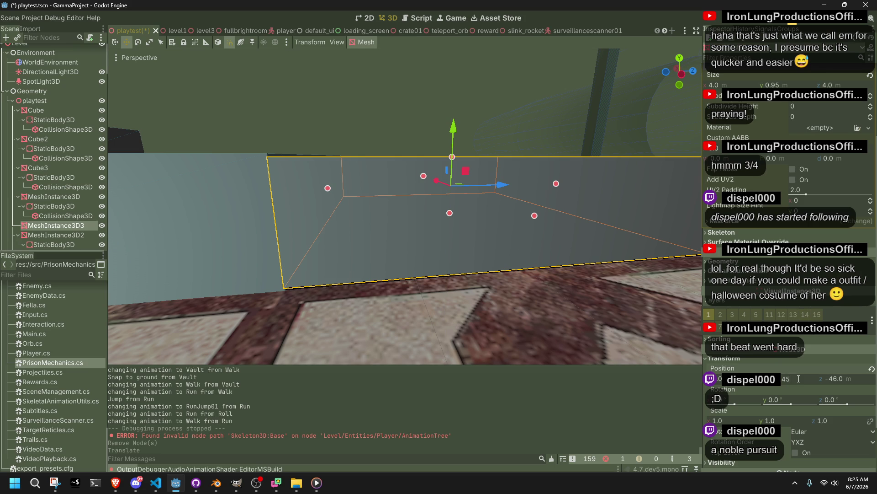
{"action": "key", "text": "Return"}
{"action": "left_click", "coordinate": [798, 379]}
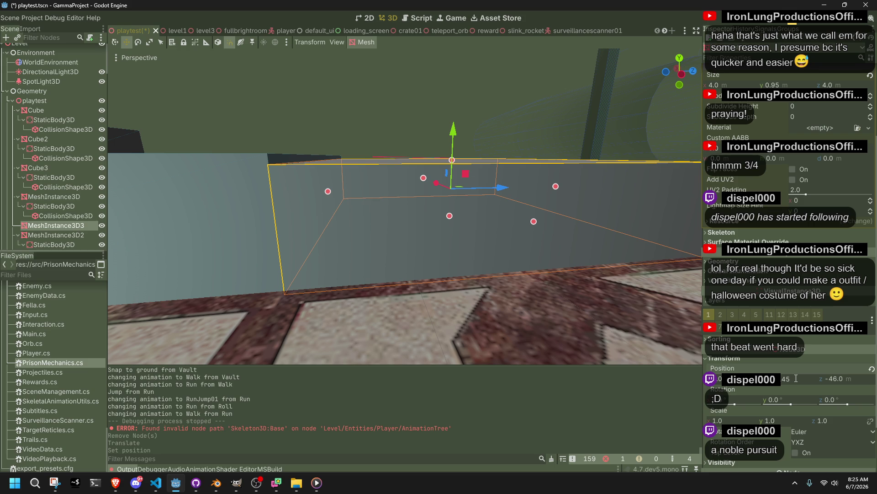
{"action": "type", "text": ".3"}
{"action": "key", "text": "Return"}
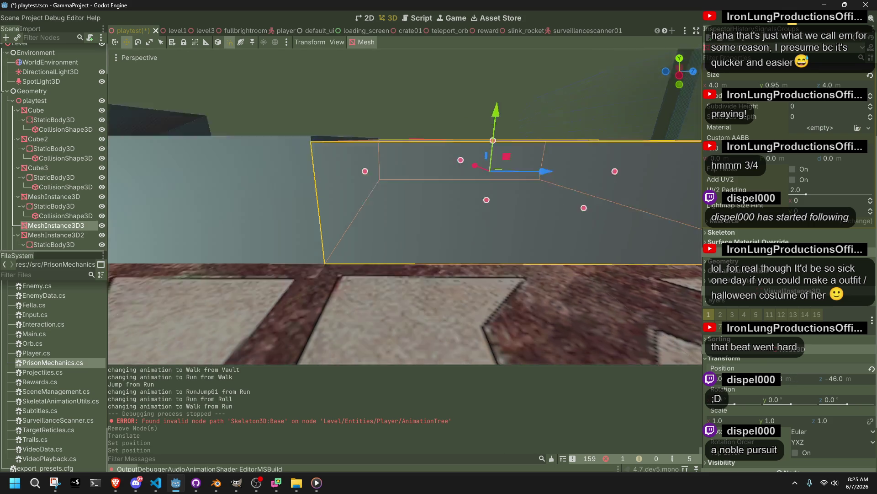
{"action": "scroll", "coordinate": [405, 205], "scroll_direction": "up", "scroll_amount": 3}
{"action": "scroll", "coordinate": [404, 206], "scroll_direction": "down", "scroll_amount": 10}
{"action": "key", "text": "q"}
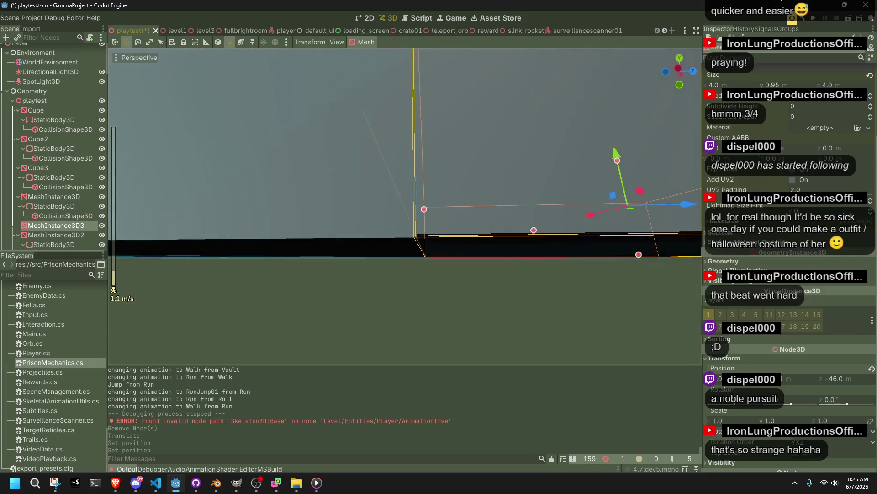
Step: Refine the box's Position Y over several edits, entering 47
{"action": "left_click", "coordinate": [791, 380]}
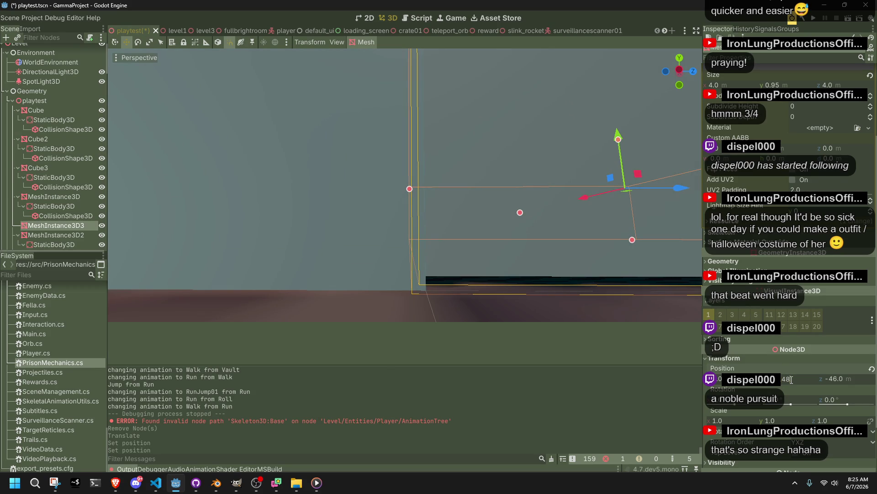
{"action": "key", "text": "Return"}
{"action": "left_click", "coordinate": [786, 379]}
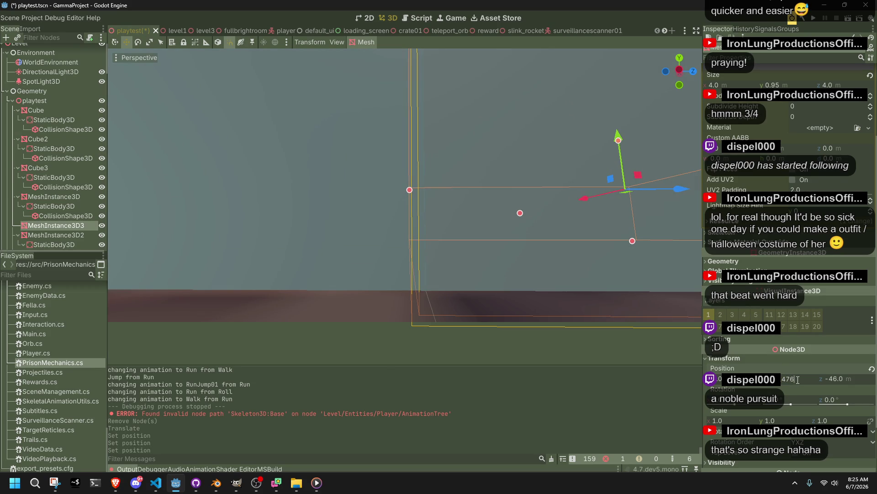
{"action": "key", "text": "Return"}
{"action": "left_click", "coordinate": [798, 379]}
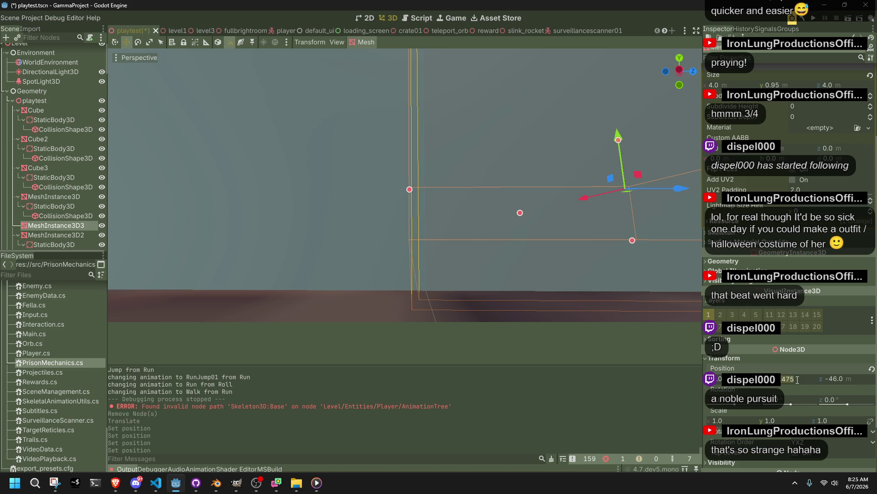
{"action": "key", "text": "Return"}
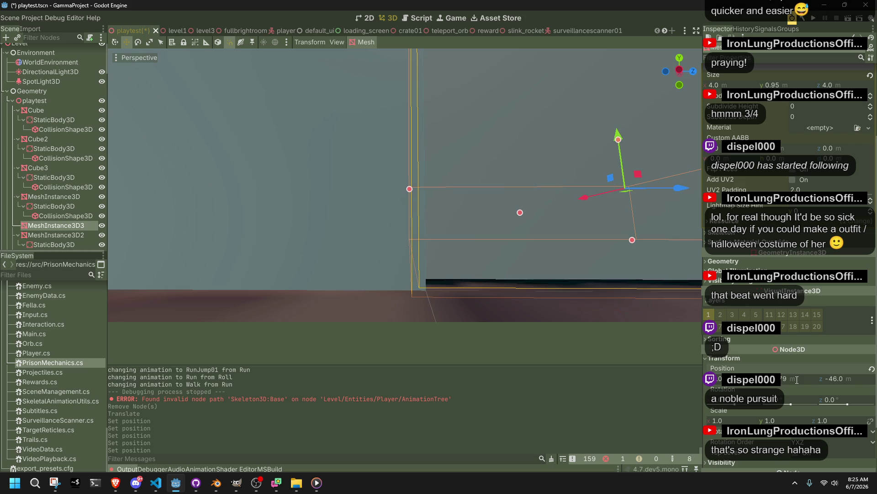
{"action": "left_click", "coordinate": [797, 379]}
{"action": "type", "text": "478"}
{"action": "key", "text": "Return"}
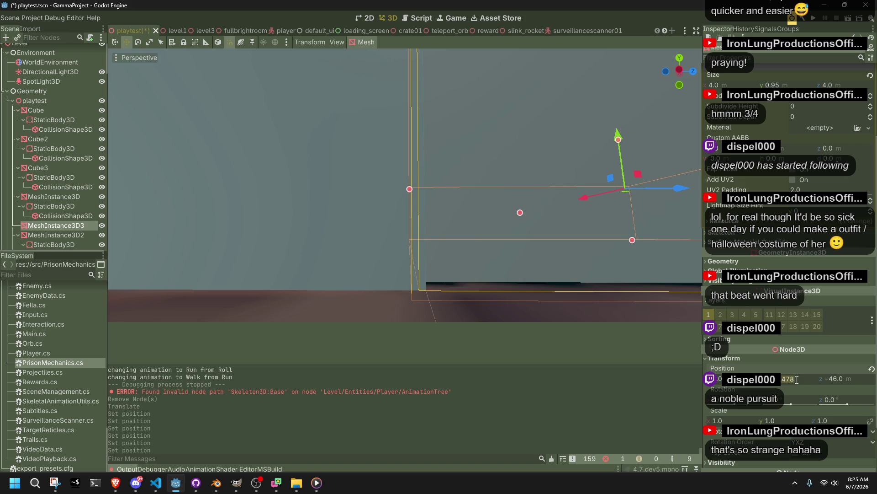
{"action": "left_click", "coordinate": [797, 379]}
{"action": "key", "text": "Return"}
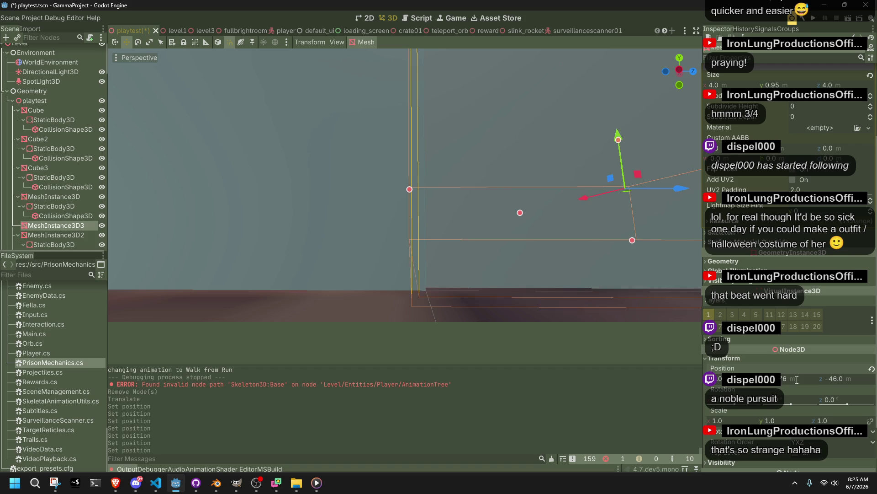
{"action": "scroll", "coordinate": [405, 205], "scroll_direction": "up", "scroll_amount": 5}
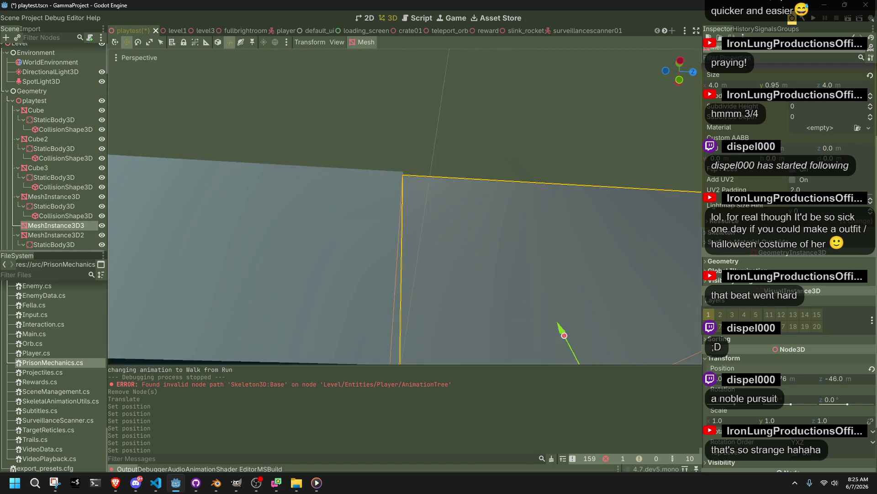
{"action": "scroll", "coordinate": [632, 162], "scroll_direction": "down", "scroll_amount": 5}
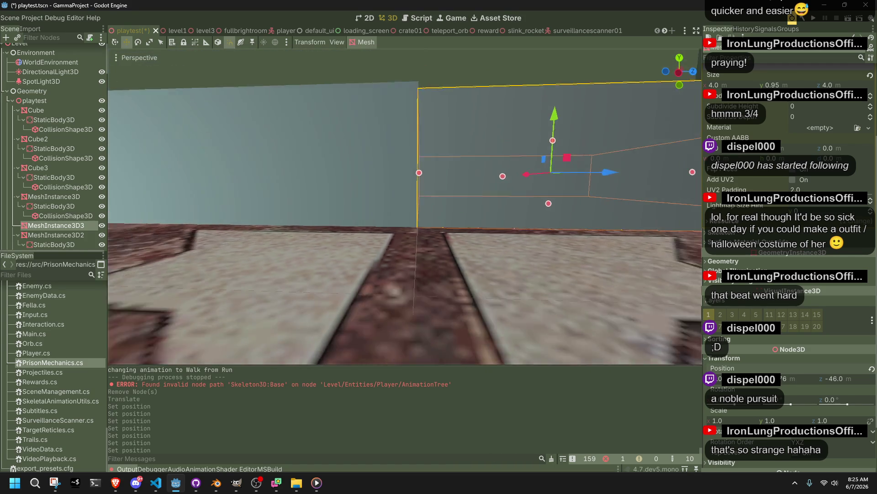
{"action": "type", "text": "1"}
Step: Set the box height to 1.0 m, nudge it up, then drag its top down to 0.8 m
{"action": "key", "text": "Return"}
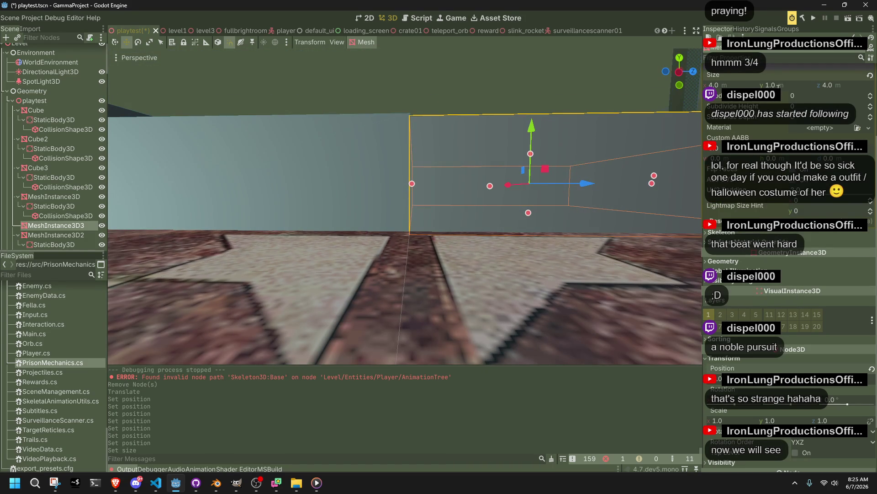
{"action": "key", "text": "Return"}
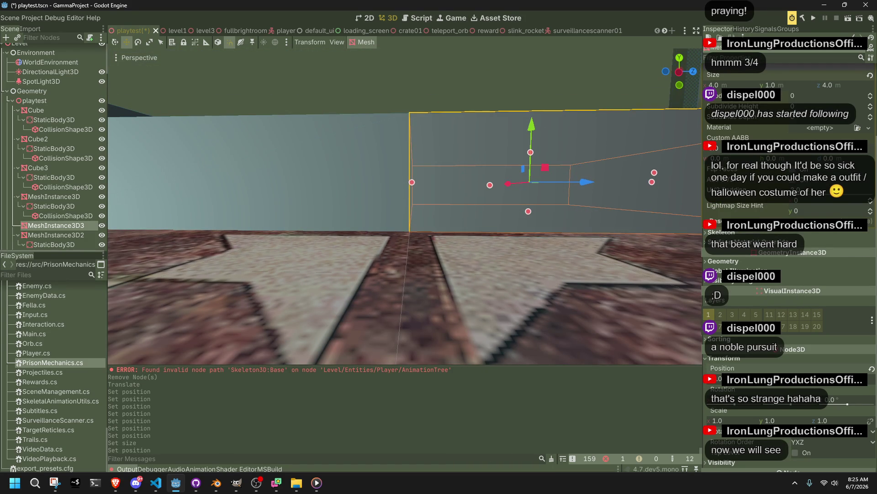
{"action": "mouse_move", "coordinate": [530, 153]}
{"action": "left_mouse_down"}
{"action": "mouse_move", "coordinate": [537, 171]}
{"action": "mouse_move", "coordinate": [526, 164]}
{"action": "left_mouse_up"}
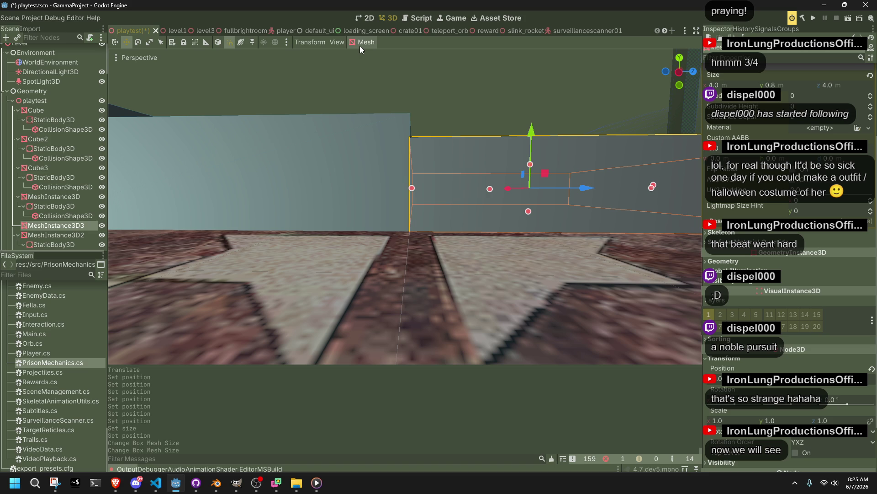
Step: Give the box a trimesh static body collision and run a quick playtest
{"action": "left_click", "coordinate": [358, 45]}
{"action": "left_click", "coordinate": [367, 53]}
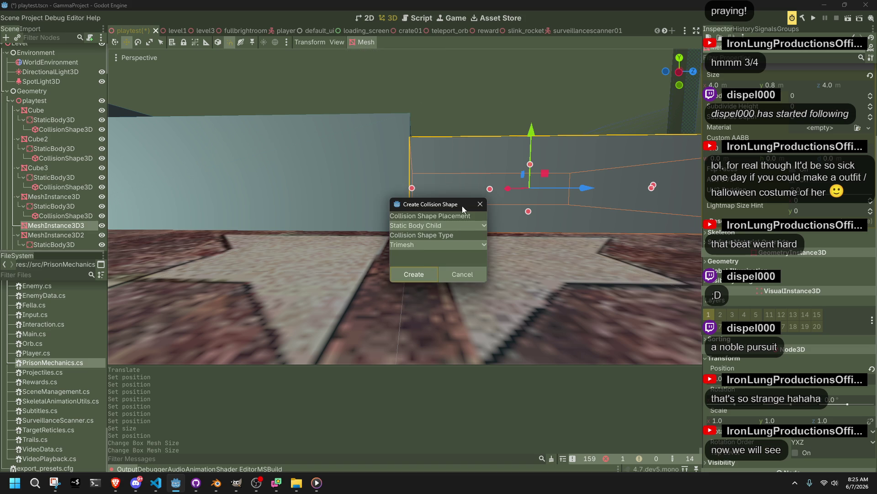
{"action": "left_click", "coordinate": [425, 275]}
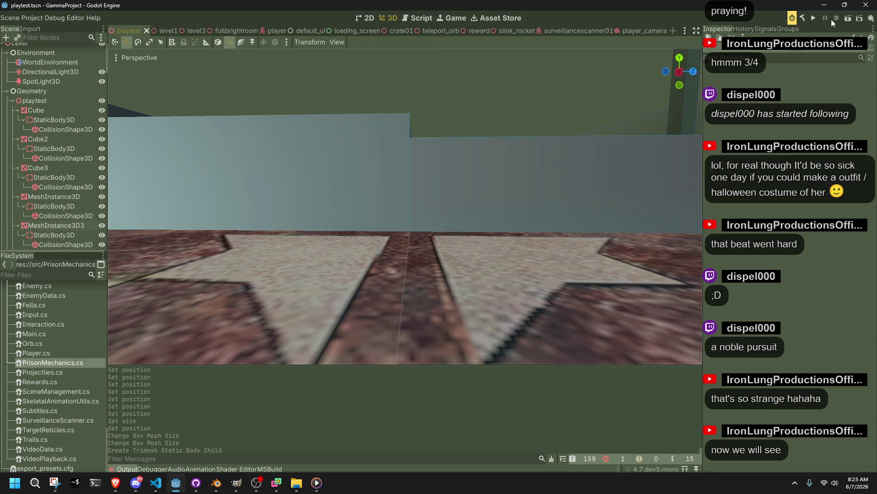
{"action": "left_click", "coordinate": [813, 17]}
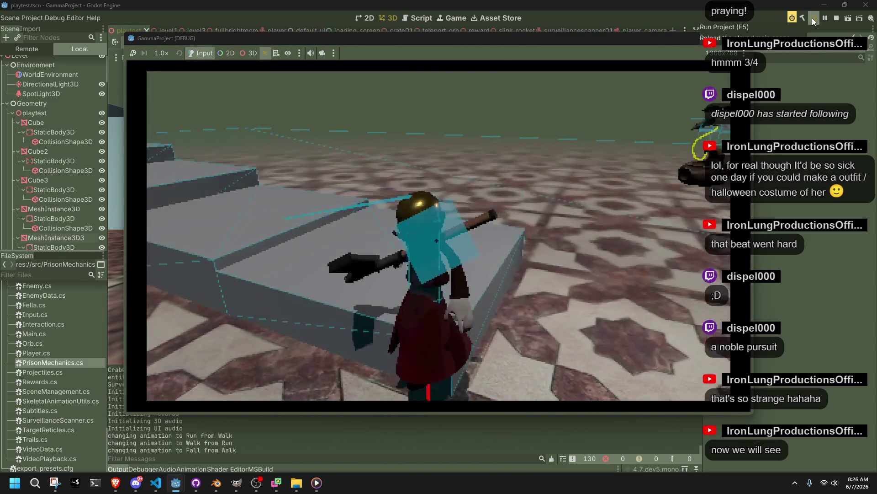
{"action": "key", "text": "Escape"}
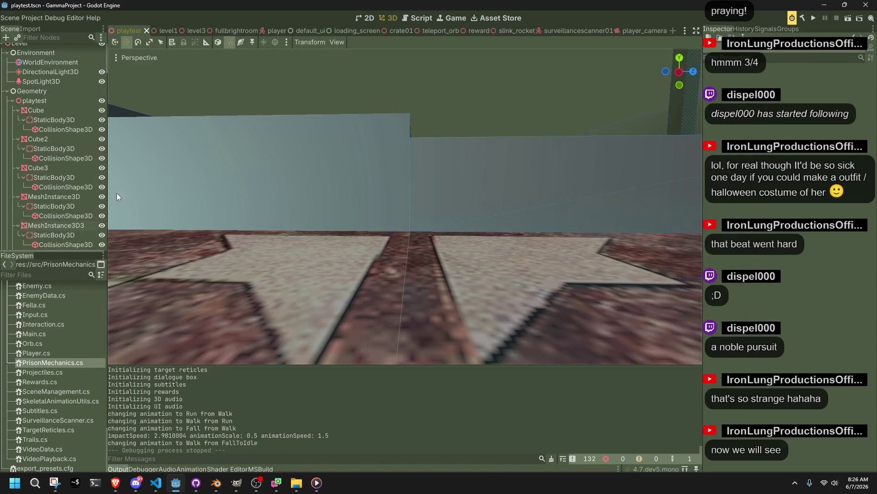
Step: Delete the MeshInstance3D3 wall's old StaticBody3D
{"action": "left_click", "coordinate": [486, 155]}
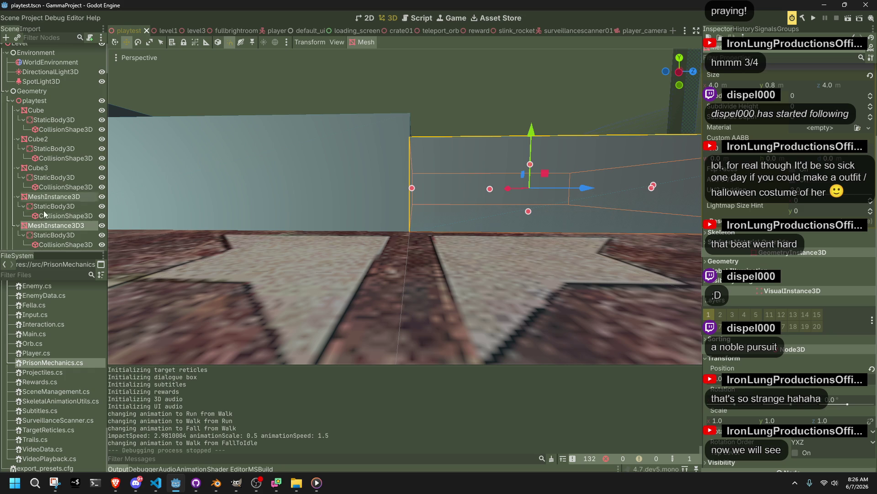
{"action": "left_click", "coordinate": [41, 236]}
{"action": "key", "text": "Delete"}
{"action": "left_click", "coordinate": [388, 254]}
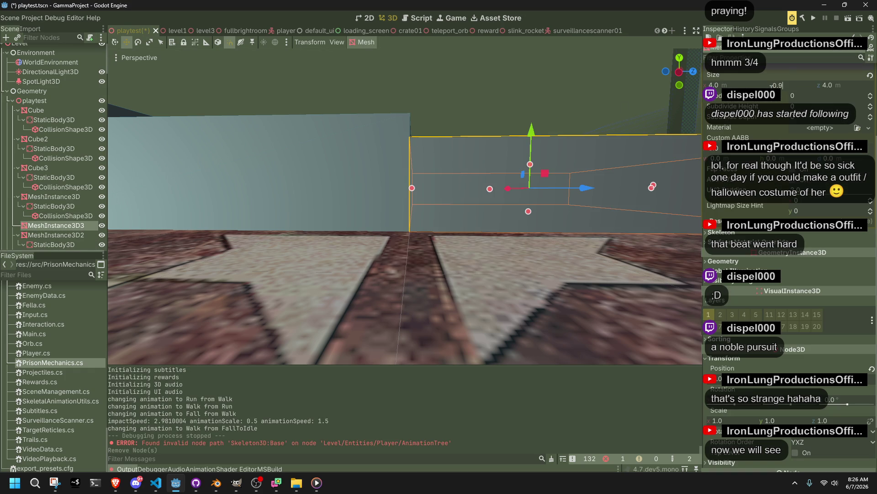
Step: Set the wall height to 0.9 m, raise it, and save the scene
{"action": "key", "text": "Return"}
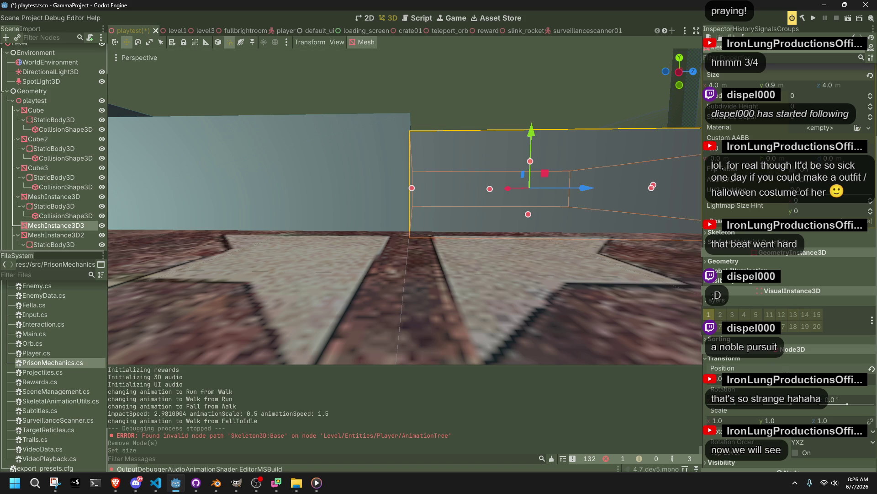
{"action": "key", "text": "Return"}
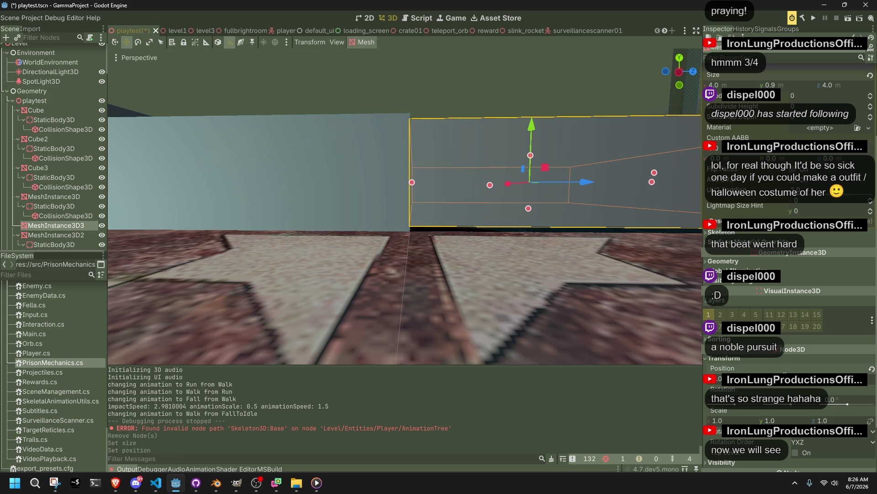
{"action": "key", "text": "Return"}
{"action": "key", "text": "ctrl+s"}
Step: Run a quick playtest of the resized wall and stop it
{"action": "left_click", "coordinate": [435, 98]}
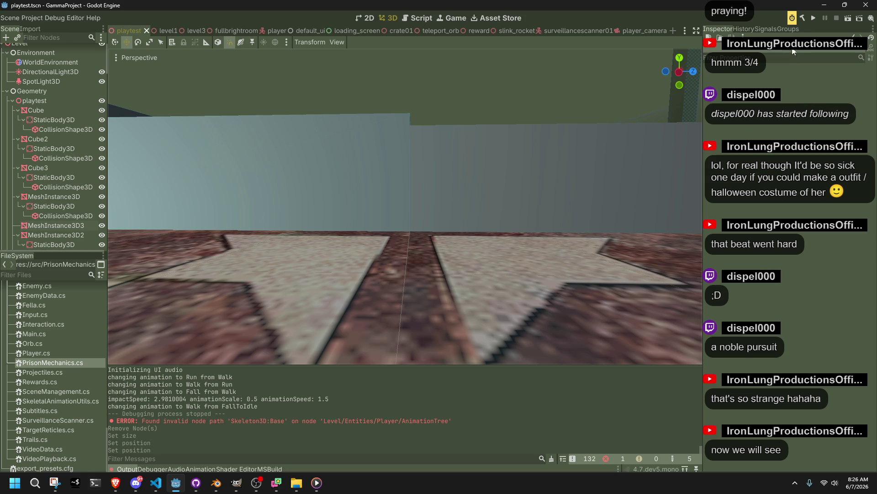
{"action": "left_click", "coordinate": [810, 21]}
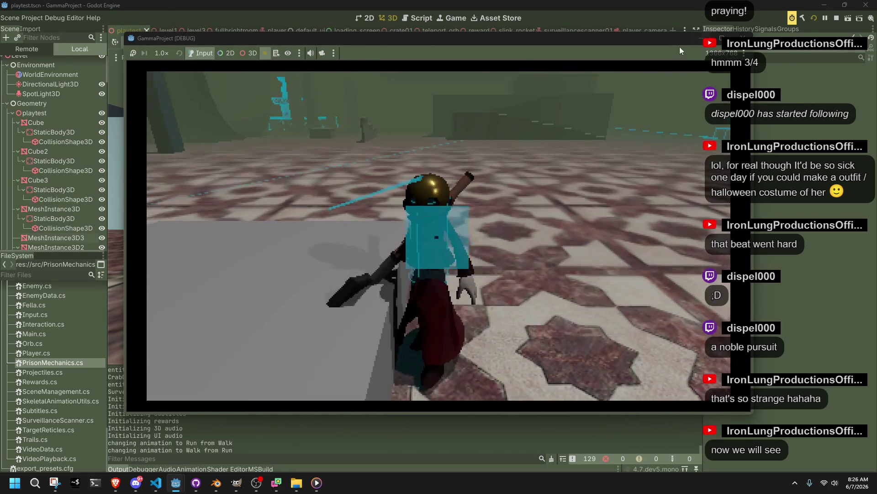
{"action": "left_click", "coordinate": [744, 38]}
Step: Rebuild the wall's collision as a trimesh static body and relaunch the game
{"action": "left_click", "coordinate": [446, 193]}
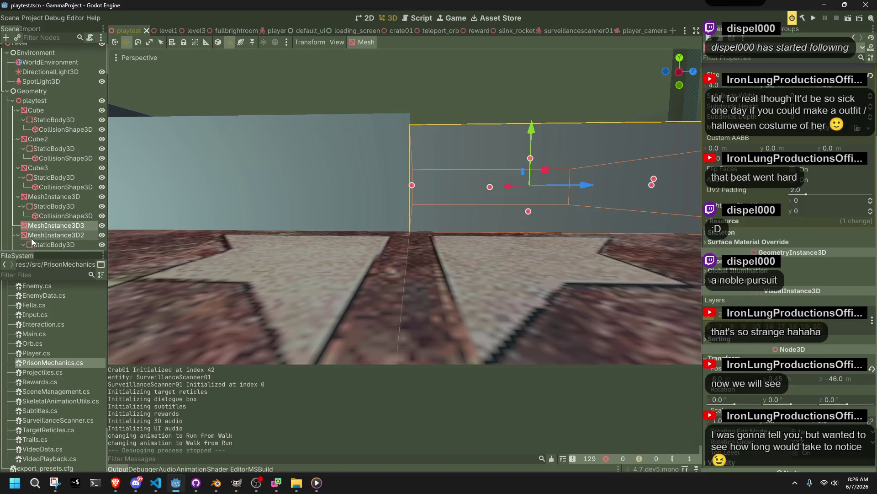
{"action": "left_click", "coordinate": [361, 42]}
{"action": "left_click", "coordinate": [384, 52]}
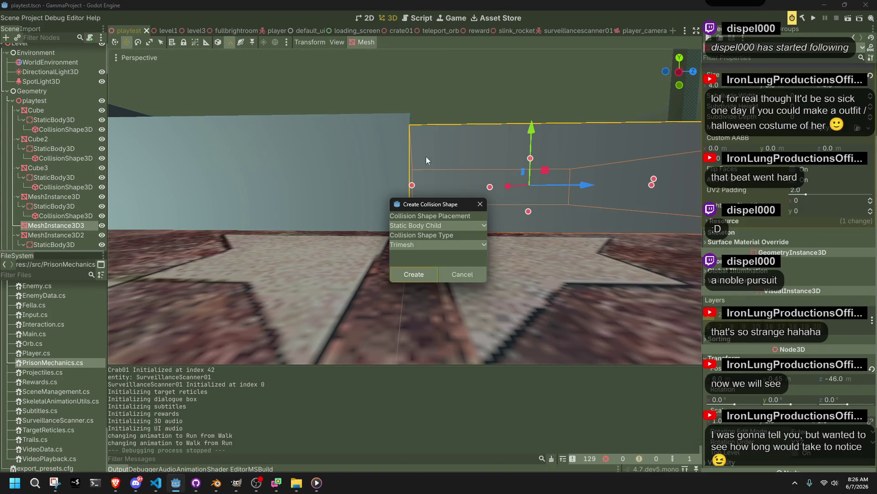
{"action": "left_click", "coordinate": [413, 274]}
{"action": "left_click", "coordinate": [815, 17]}
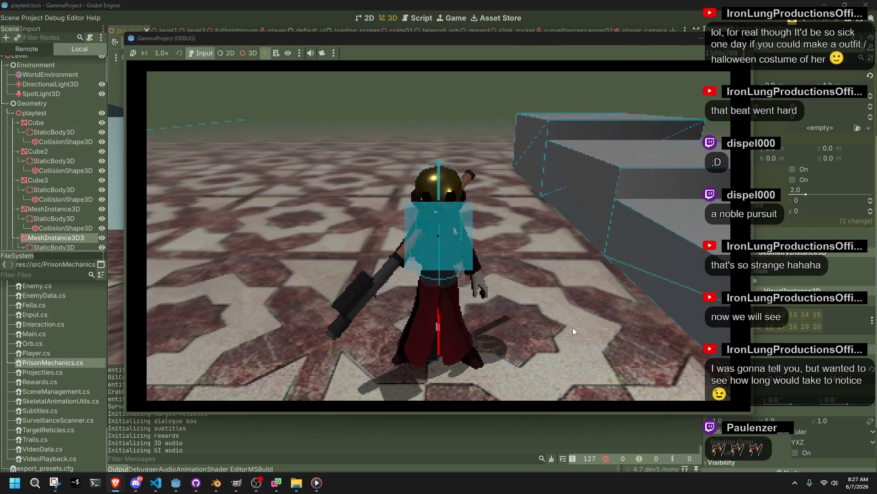
Step: Walk the character onto the ledge, run along it, and vault the cube wall
{"action": "key", "text": "w"}
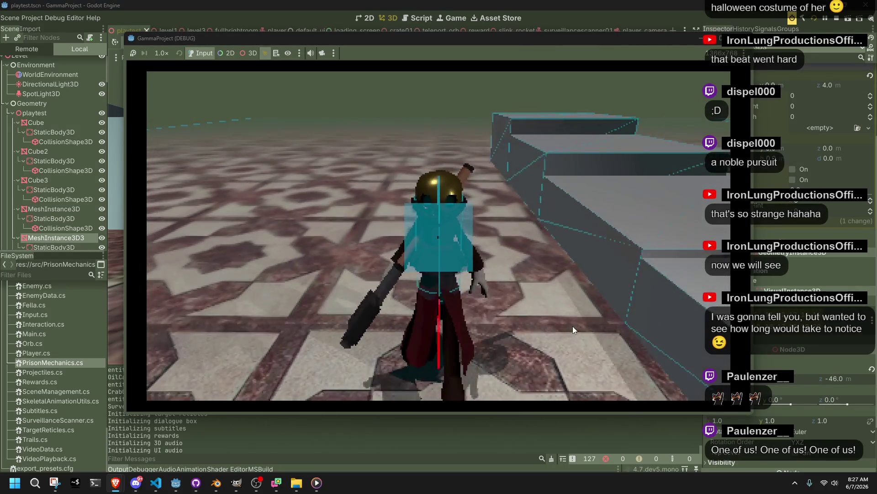
{"action": "key", "text": "d"}
{"action": "key", "text": "shift+w"}
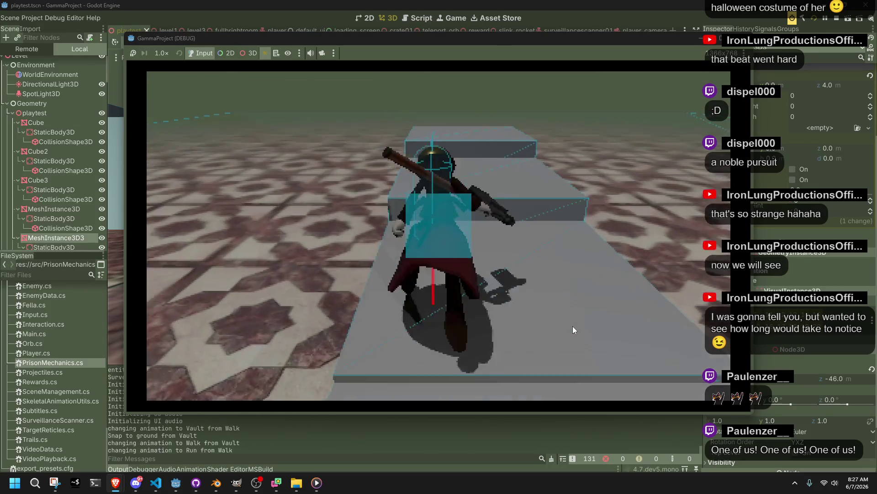
{"action": "key", "text": "s"}
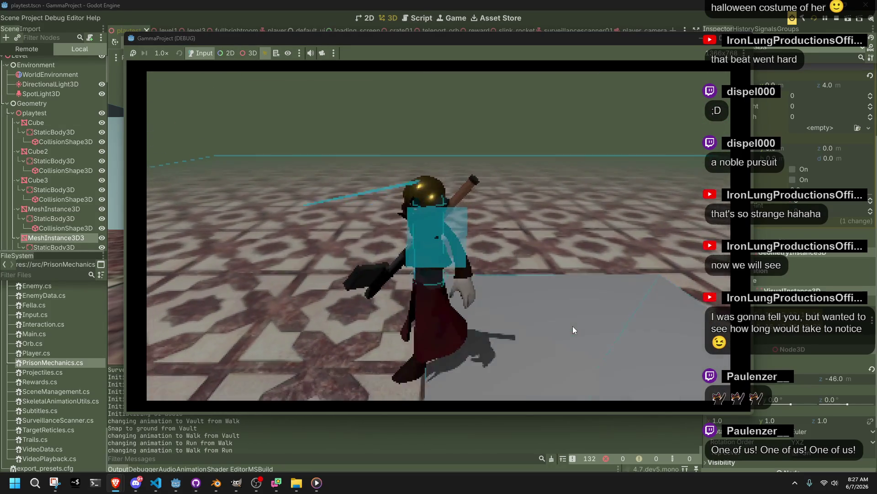
{"action": "key", "text": "w"}
{"action": "key", "text": "w"}
{"action": "key", "text": "a"}
{"action": "key", "text": "w"}
{"action": "key", "text": "w"}
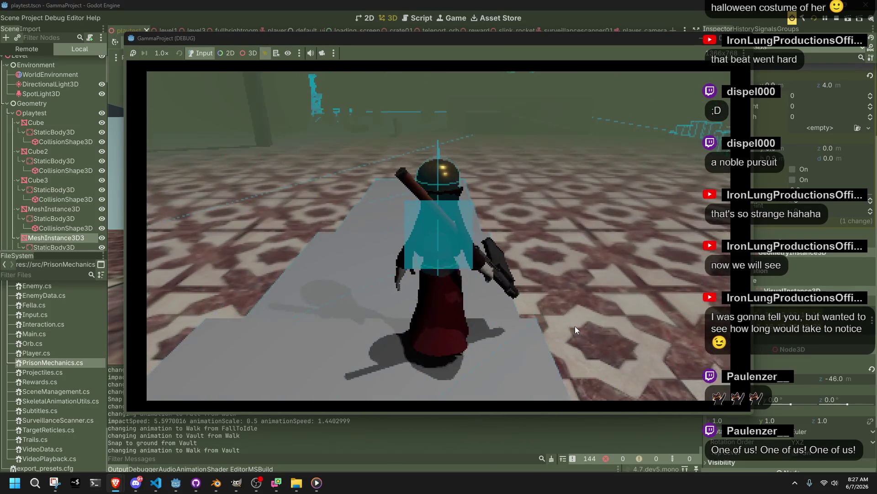
Step: Run, jump and vault across the blocks, then stop the game and switch to Player.cs
{"action": "key", "text": "w"}
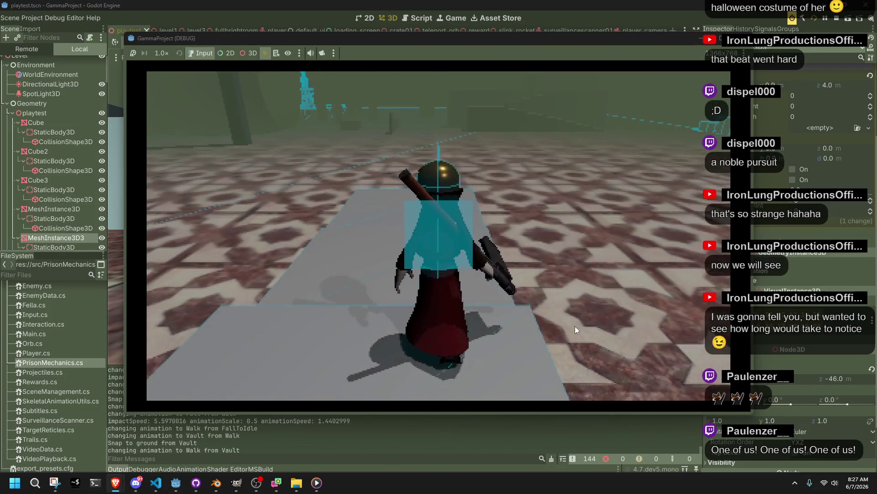
{"action": "key", "text": "w"}
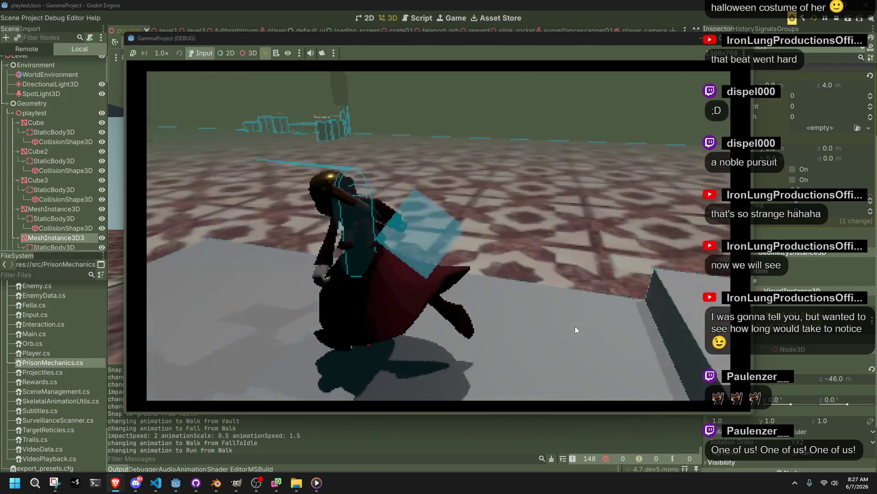
{"action": "key", "text": "w"}
{"action": "key", "text": "space"}
{"action": "key", "text": "w"}
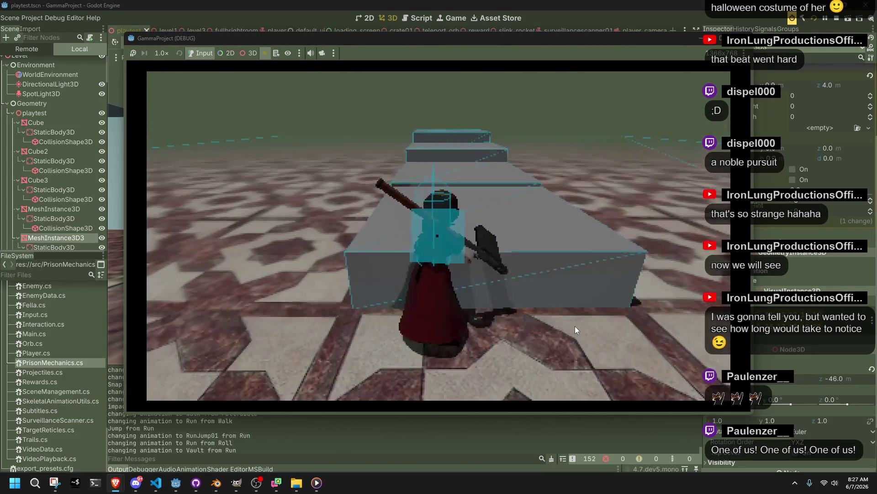
{"action": "key", "text": "w"}
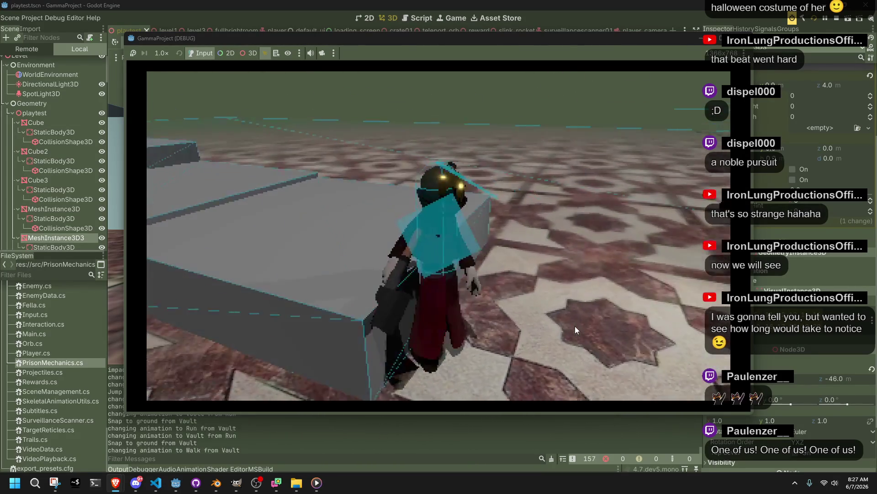
{"action": "key", "text": "w"}
{"action": "key", "text": "w"}
{"action": "key", "text": "w"}
{"action": "key", "text": "w"}
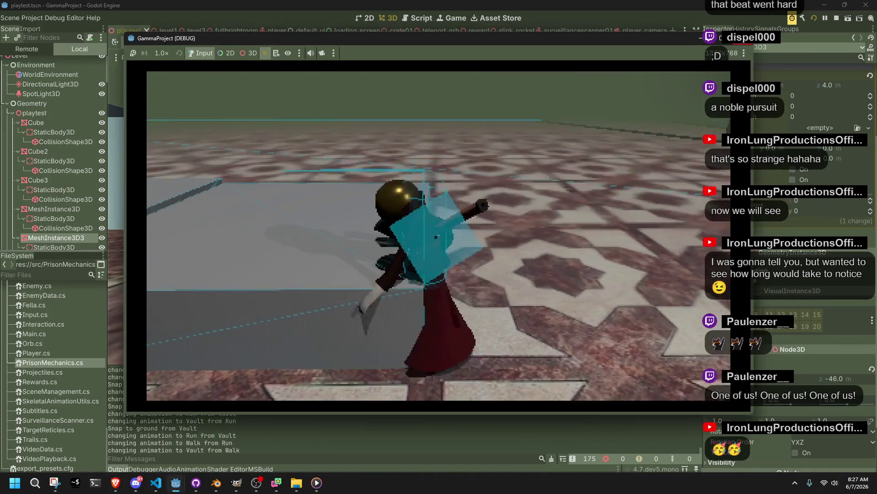
{"action": "key", "text": "F8"}
{"action": "key", "text": "alt+Tab"}
Step: Change the vault forward offset on line 372 to playerForward * 0.2f and rerun in Godot
{"action": "left_click", "coordinate": [402, 322]}
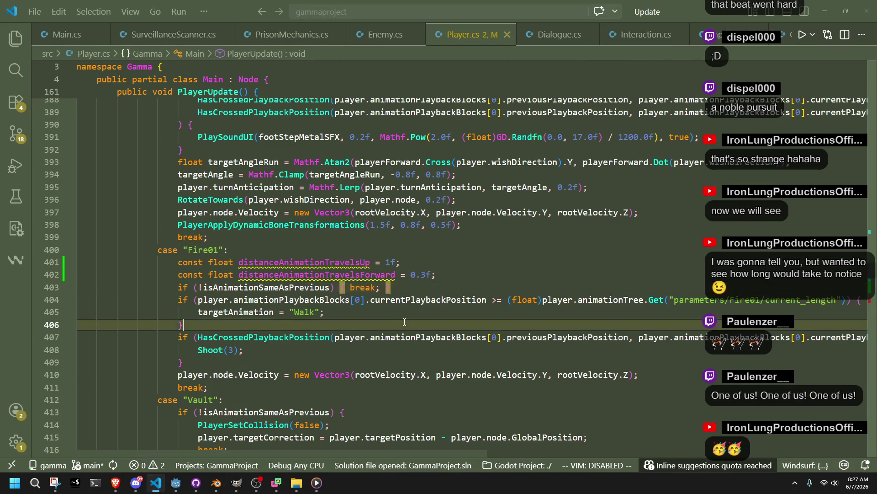
{"action": "mouse_move", "coordinate": [290, 264]}
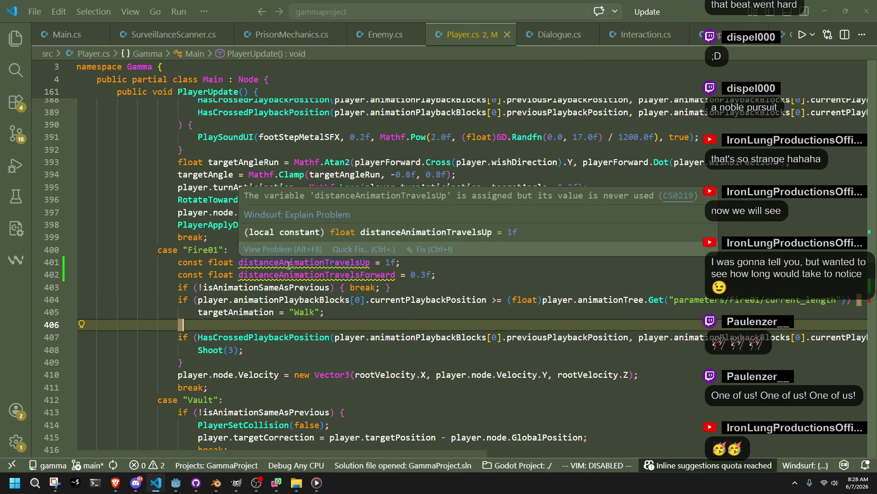
{"action": "scroll", "coordinate": [420, 325], "scroll_direction": "up", "scroll_amount": 8}
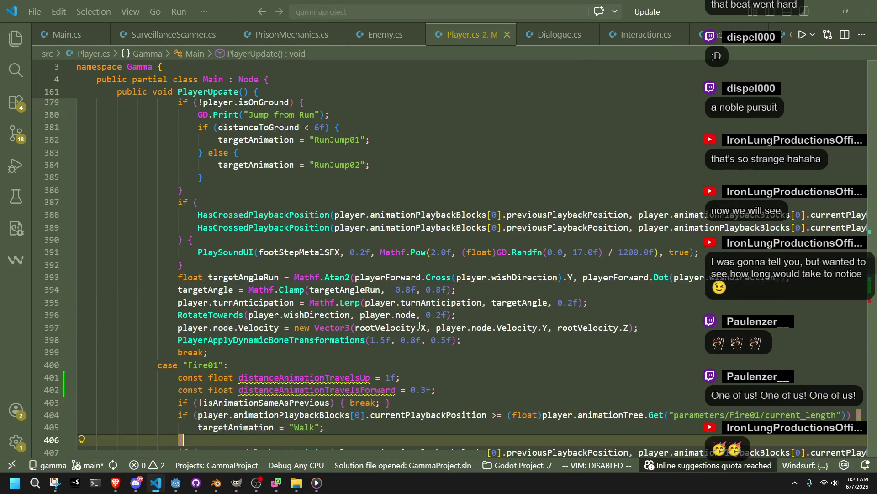
{"action": "scroll", "coordinate": [420, 325], "scroll_direction": "up", "scroll_amount": 4}
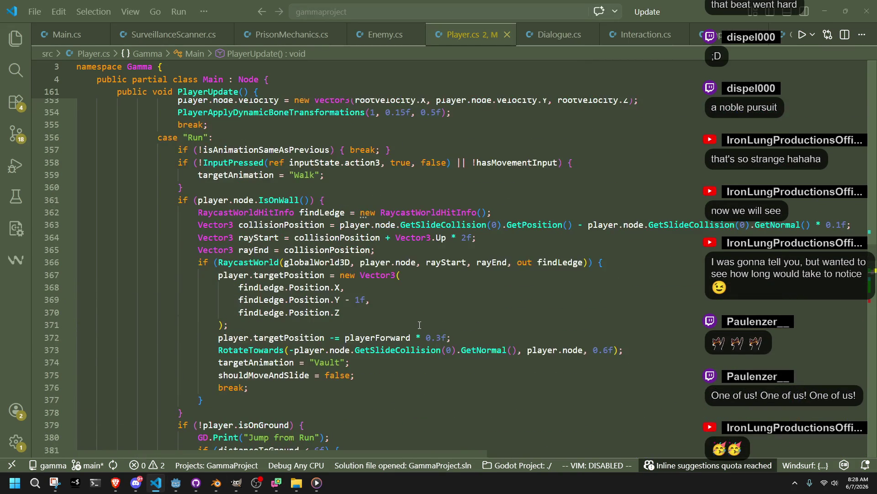
{"action": "left_click", "coordinate": [442, 338]}
{"action": "key", "text": "BackSpace"}
{"action": "type", "text": "2"}
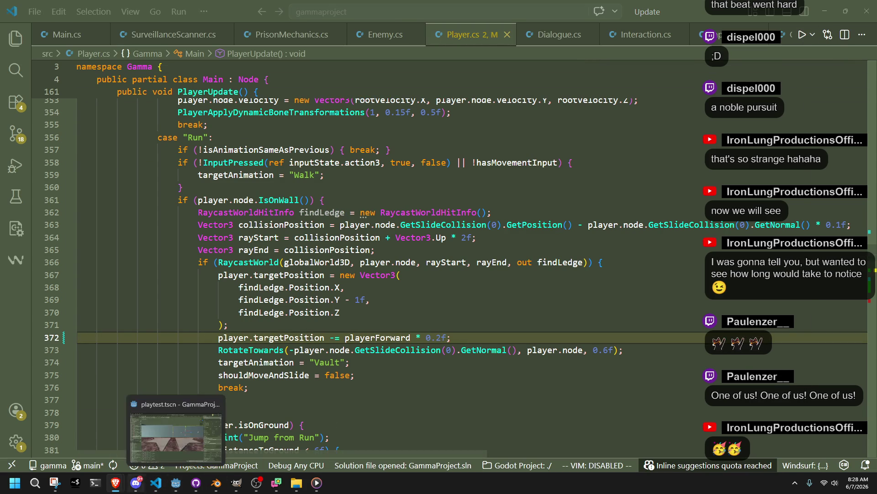
{"action": "left_click", "coordinate": [177, 488]}
{"action": "left_click", "coordinate": [818, 17]}
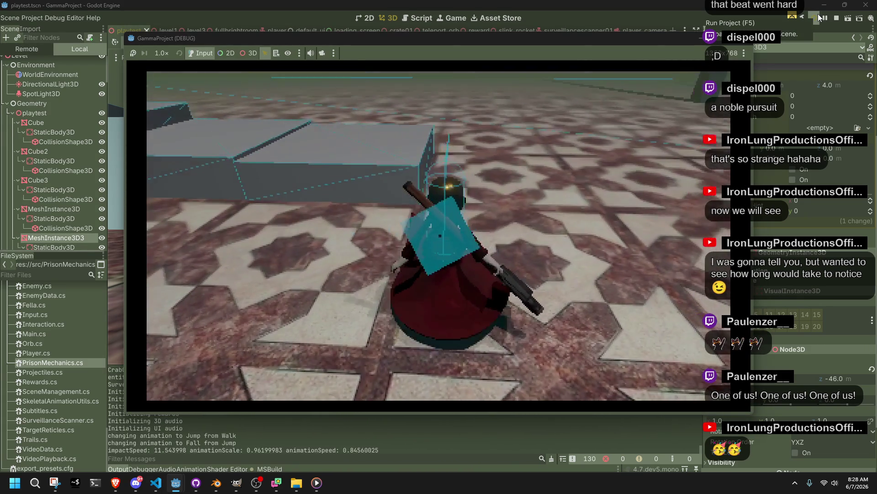
Step: Run and jump the character onto the boxes, stop the game, and return to VS Code
{"action": "key", "text": "w"}
{"action": "key", "text": "space"}
{"action": "key", "text": "space"}
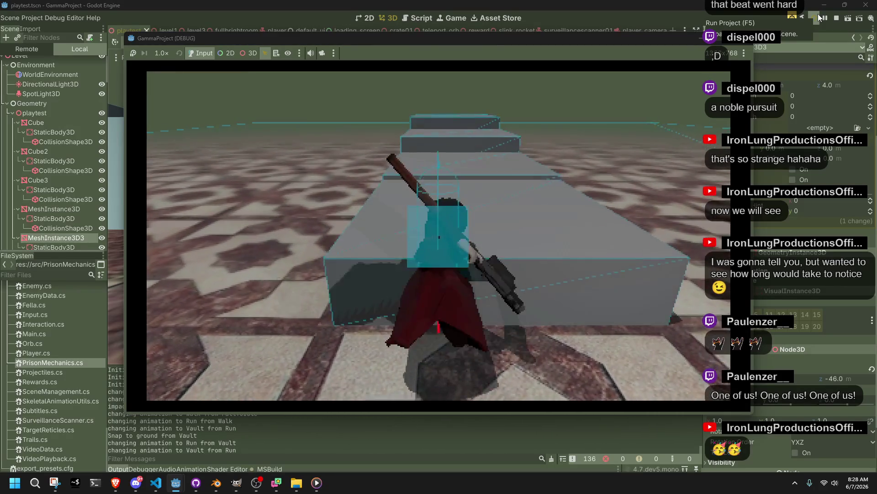
{"action": "key", "text": "F8"}
{"action": "key", "text": "super+Tab"}
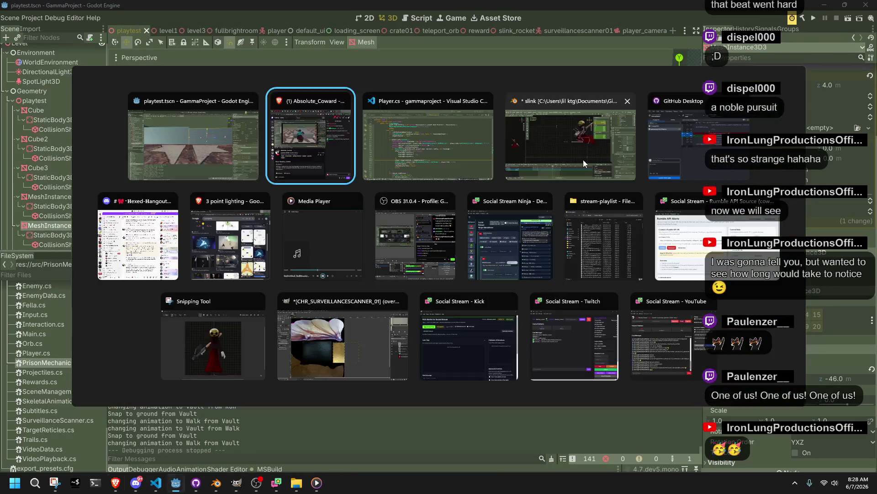
{"action": "key", "text": "Escape"}
{"action": "key", "text": "alt+Tab"}
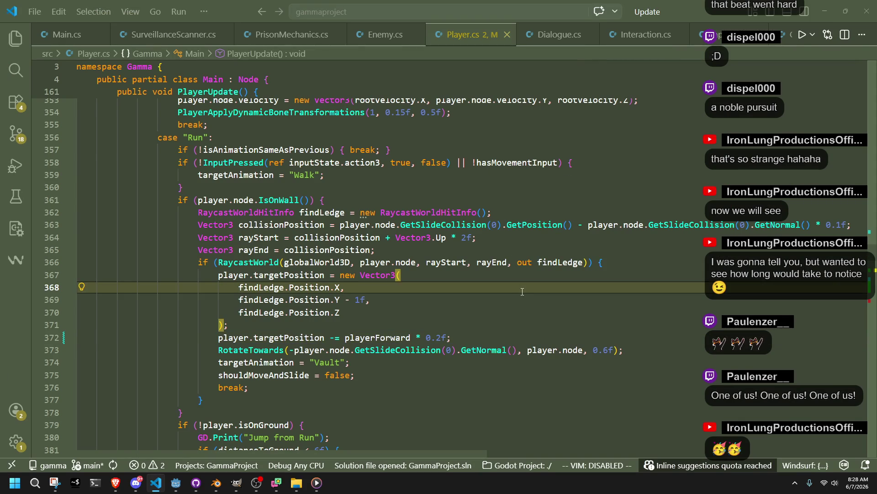
Step: Cut the duplicated IsOnWall vault block out of the Run case
{"action": "left_click", "coordinate": [456, 323]}
{"action": "left_click", "coordinate": [442, 337]}
{"action": "scroll", "coordinate": [461, 327], "scroll_direction": "up", "scroll_amount": 4}
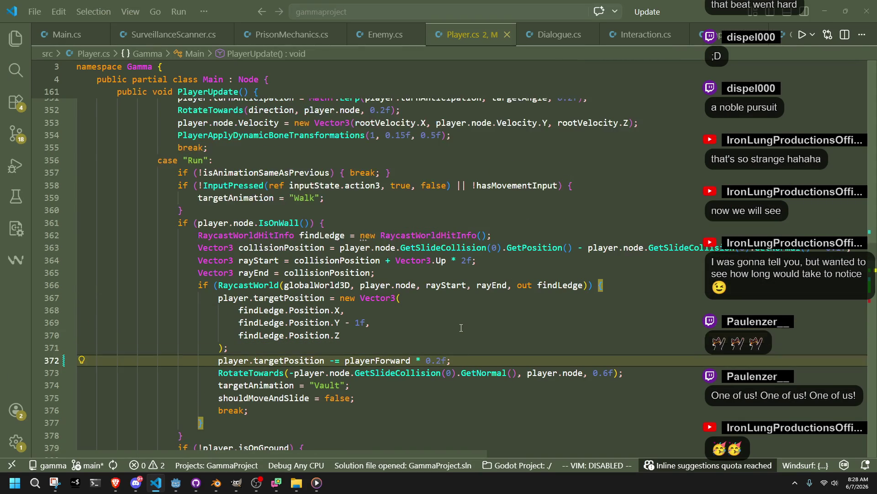
{"action": "scroll", "coordinate": [461, 327], "scroll_direction": "down", "scroll_amount": 5}
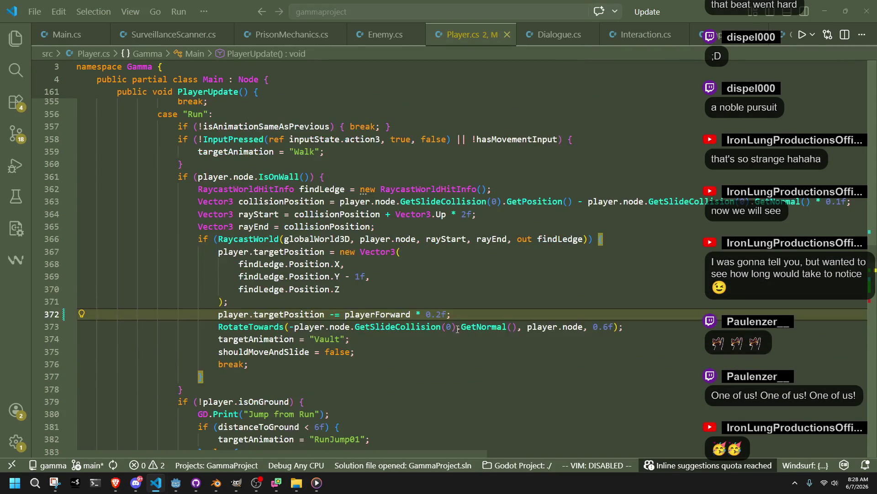
{"action": "left_click", "coordinate": [280, 373]}
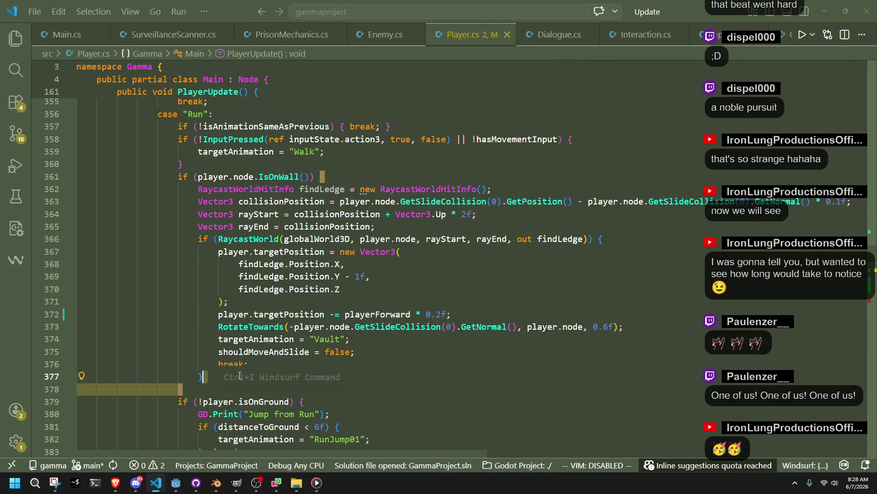
{"action": "left_click_drag", "start_coordinate": [243, 389], "coordinate": [235, 179]}
{"action": "key", "text": "ctrl+x"}
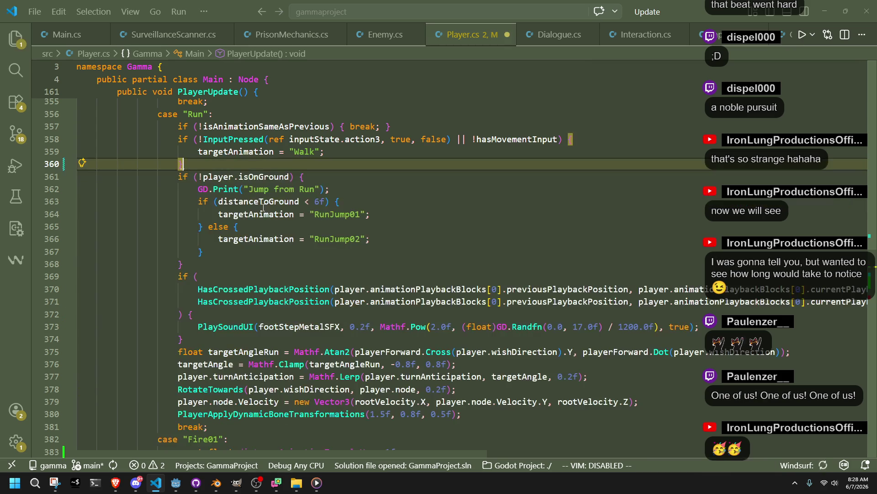
{"action": "left_click", "coordinate": [405, 257]}
Step: Scroll through Player.cs to review the remaining Walk-case vault code
{"action": "scroll", "coordinate": [478, 250], "scroll_direction": "up", "scroll_amount": 20}
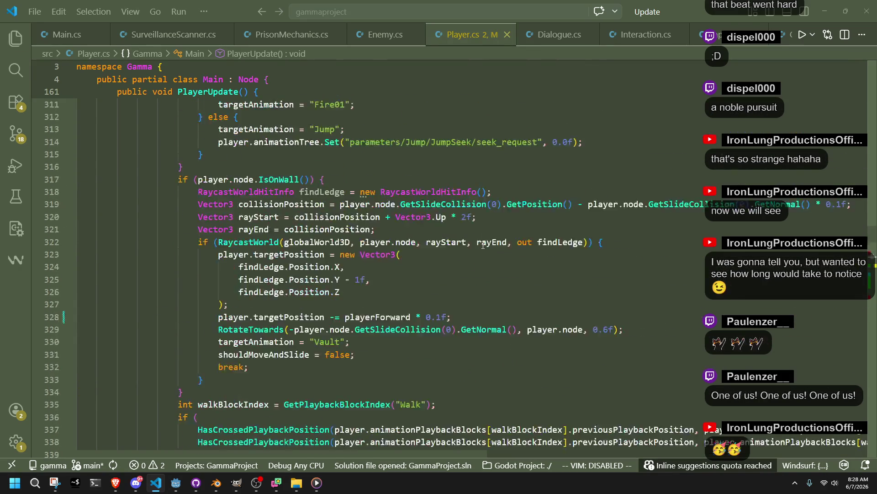
{"action": "scroll", "coordinate": [483, 245], "scroll_direction": "up", "scroll_amount": 20}
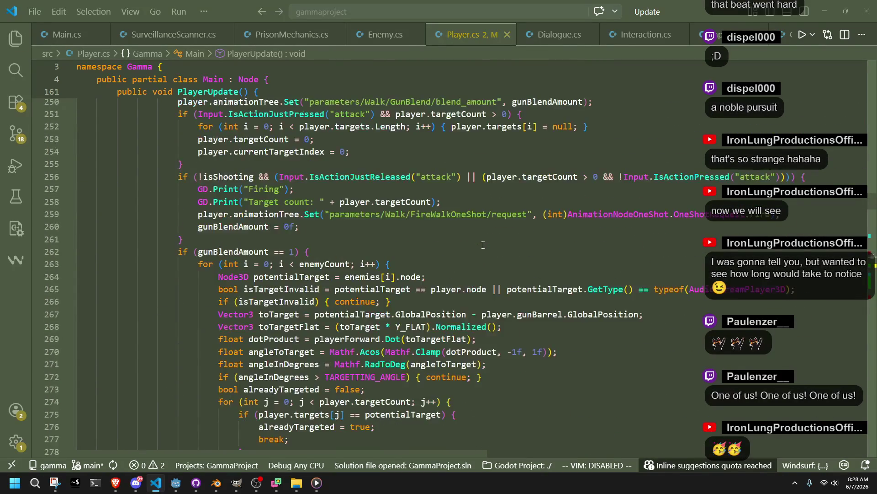
{"action": "scroll", "coordinate": [483, 245], "scroll_direction": "up", "scroll_amount": 15}
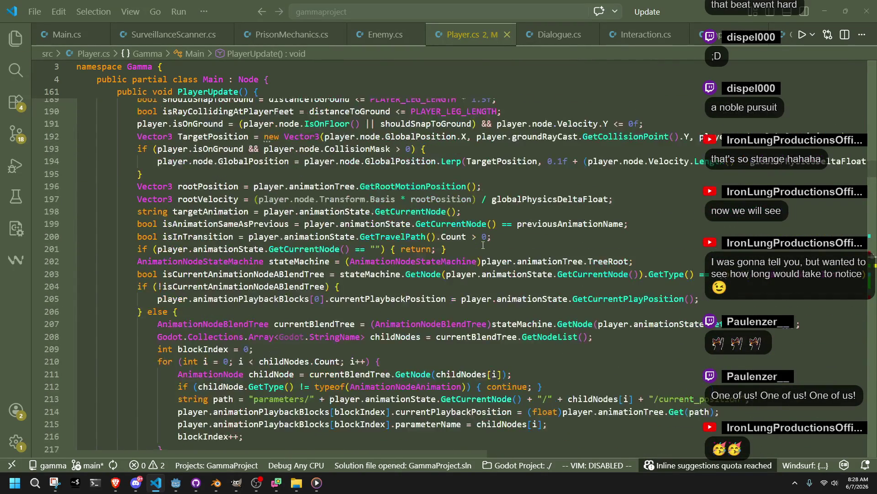
{"action": "scroll", "coordinate": [483, 245], "scroll_direction": "up", "scroll_amount": 17}
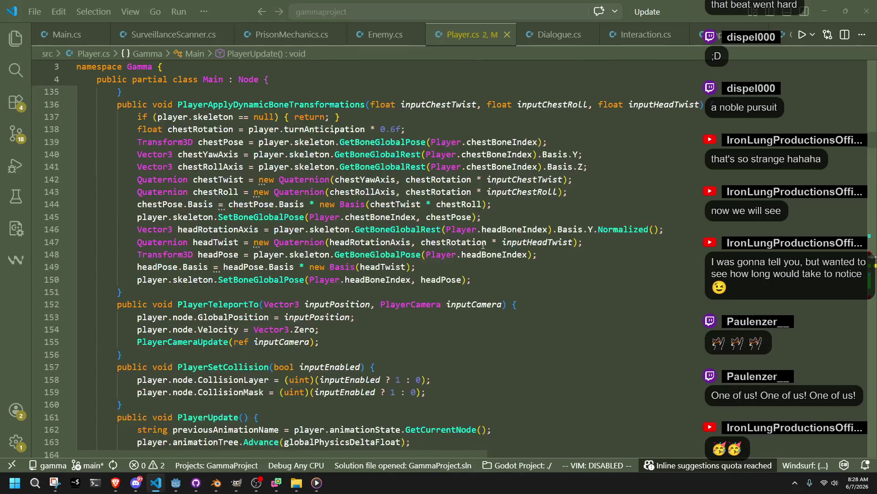
{"action": "scroll", "coordinate": [483, 245], "scroll_direction": "down", "scroll_amount": 20}
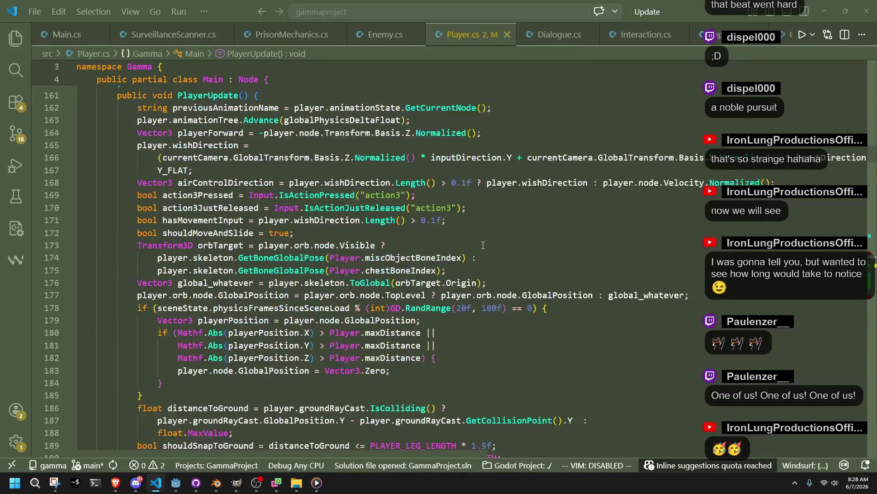
{"action": "scroll", "coordinate": [483, 245], "scroll_direction": "down", "scroll_amount": 18}
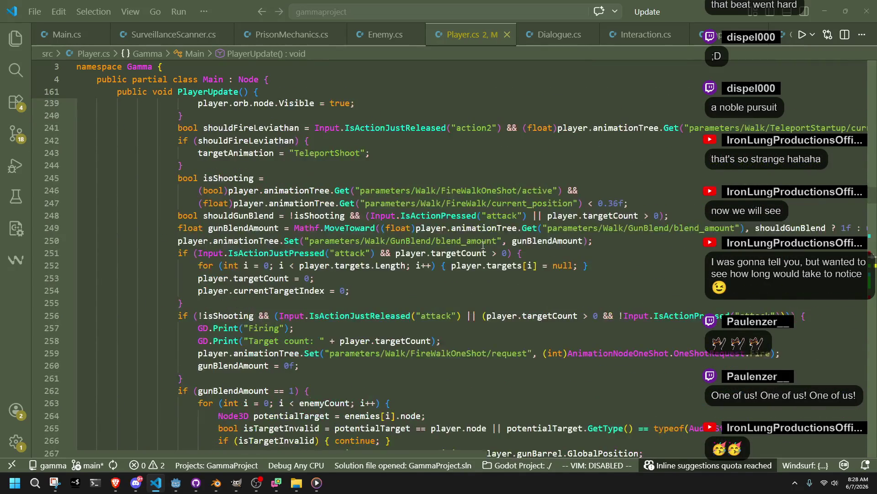
{"action": "scroll", "coordinate": [483, 245], "scroll_direction": "down", "scroll_amount": 2}
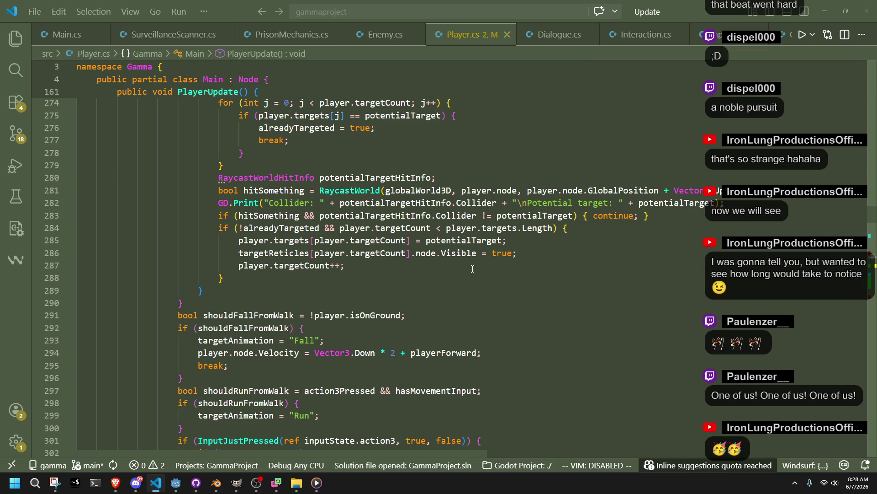
{"action": "scroll", "coordinate": [472, 269], "scroll_direction": "up", "scroll_amount": 1}
{"action": "scroll", "coordinate": [473, 268], "scroll_direction": "down", "scroll_amount": 7}
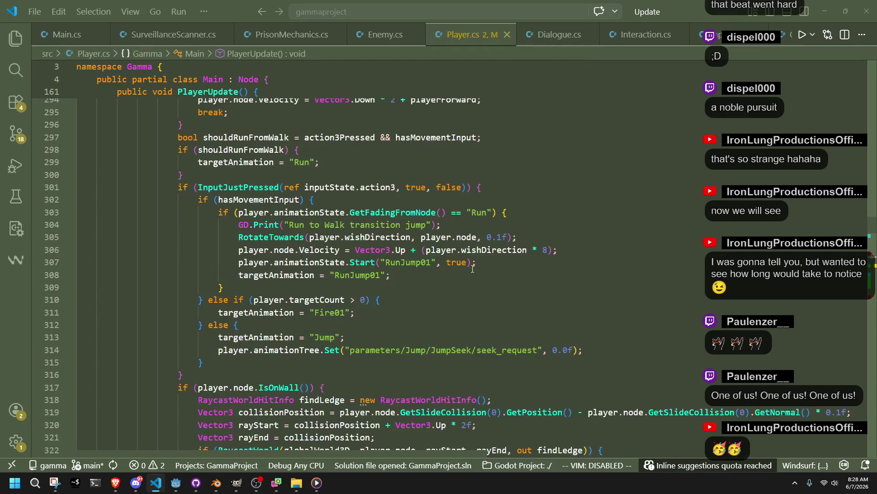
{"action": "scroll", "coordinate": [472, 268], "scroll_direction": "down", "scroll_amount": 5}
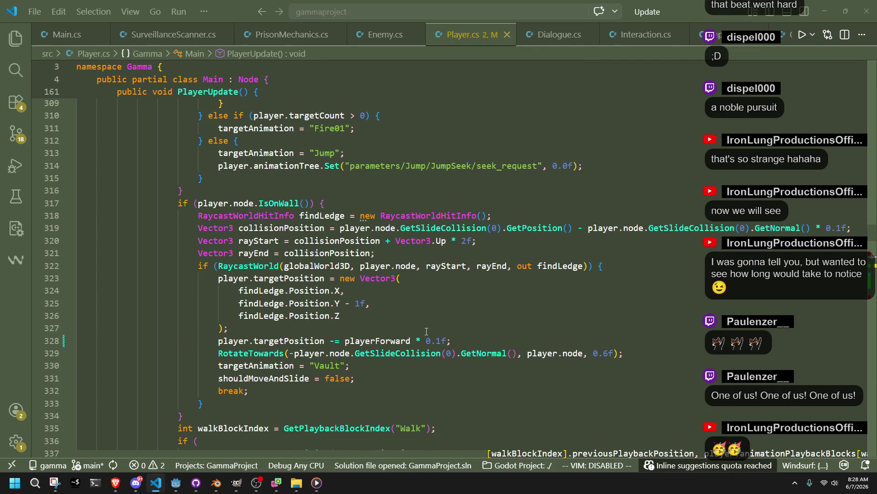
Step: Remove the " - 1f" offset from the ledge target's findLedge.Position.Y
{"action": "left_click", "coordinate": [371, 327]}
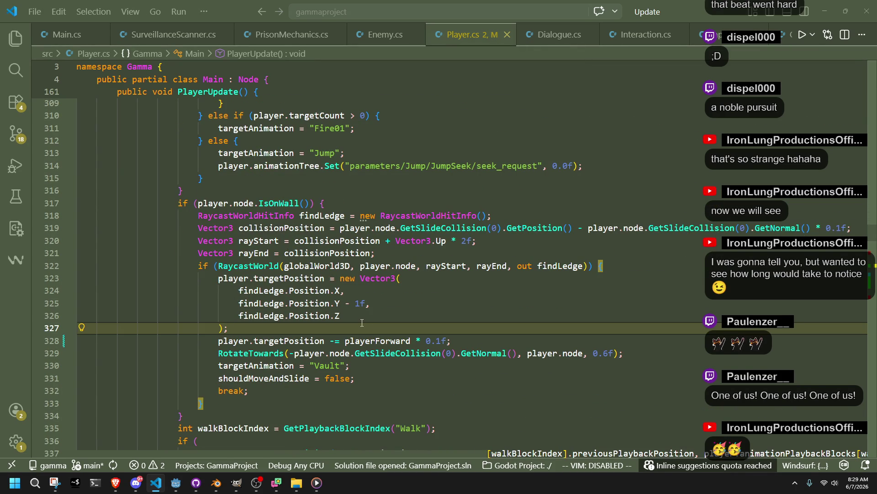
{"action": "left_click", "coordinate": [357, 319]}
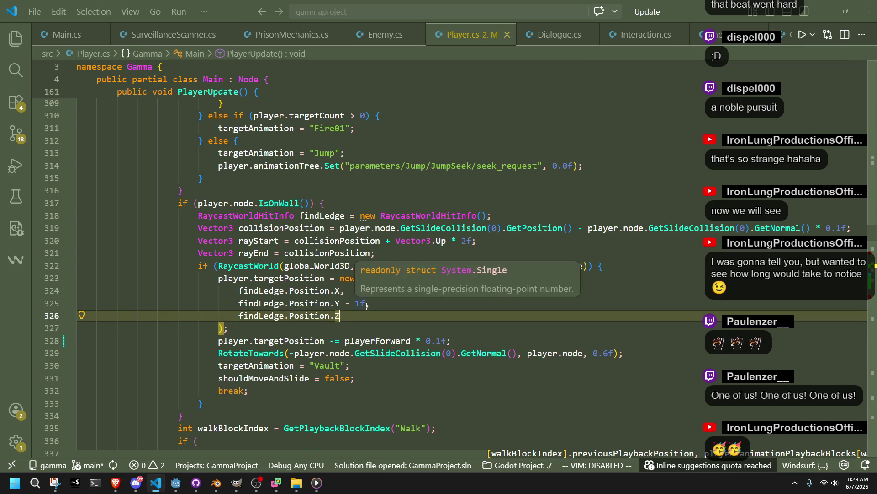
{"action": "left_click_drag", "start_coordinate": [366, 303], "coordinate": [344, 305]}
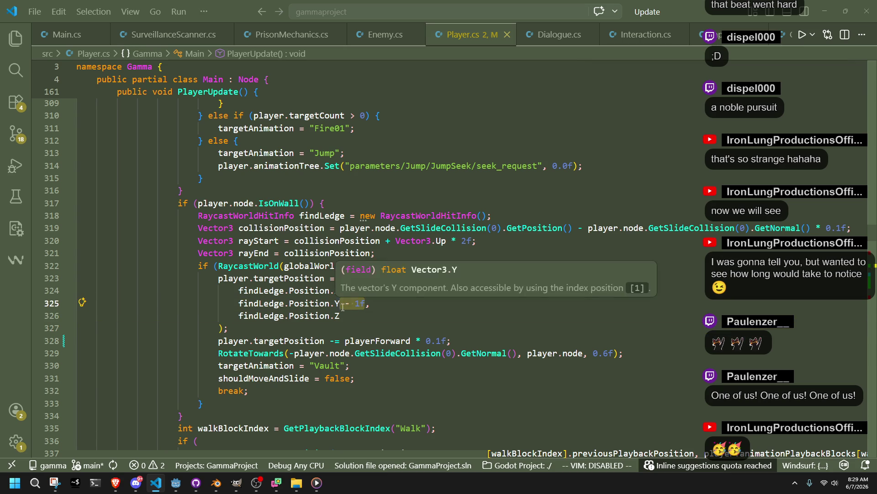
{"action": "key", "text": "BackSpace"}
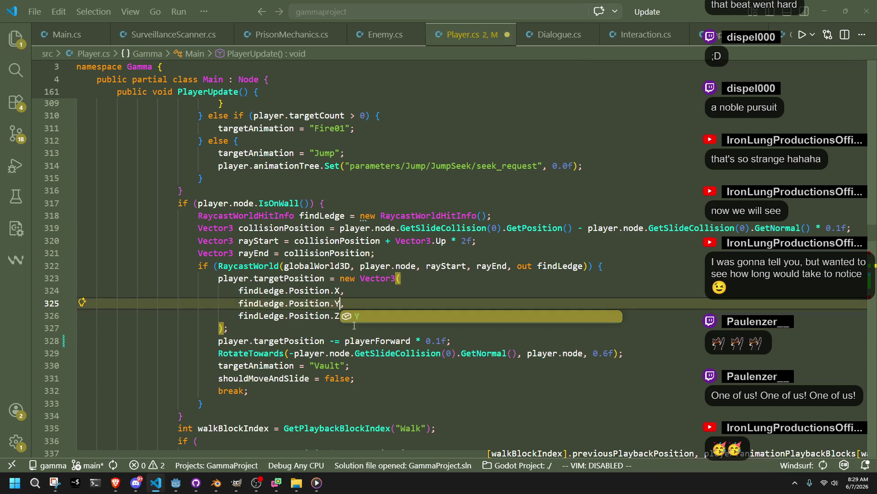
Step: Delete the playerForward * 0.1f line, save Player.cs, and return to Godot
{"action": "left_click", "coordinate": [325, 341]}
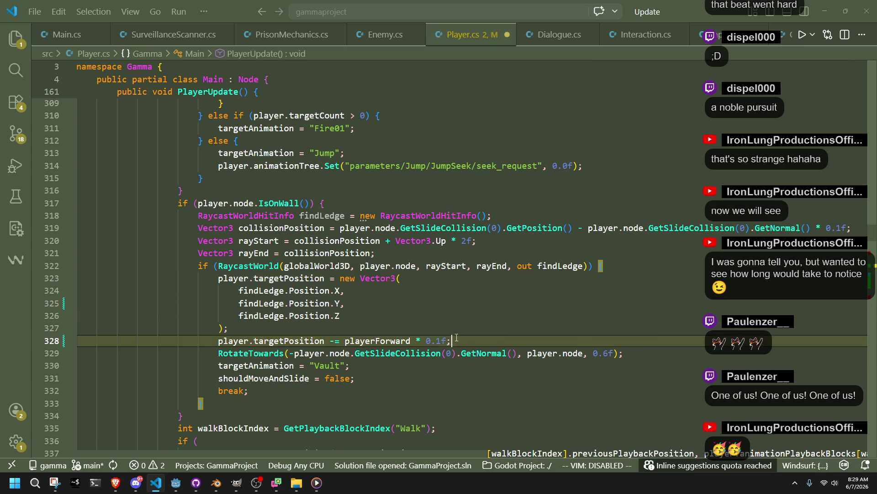
{"action": "triple_click", "coordinate": [448, 341]}
{"action": "key", "text": "BackSpace"}
{"action": "left_click", "coordinate": [357, 375]}
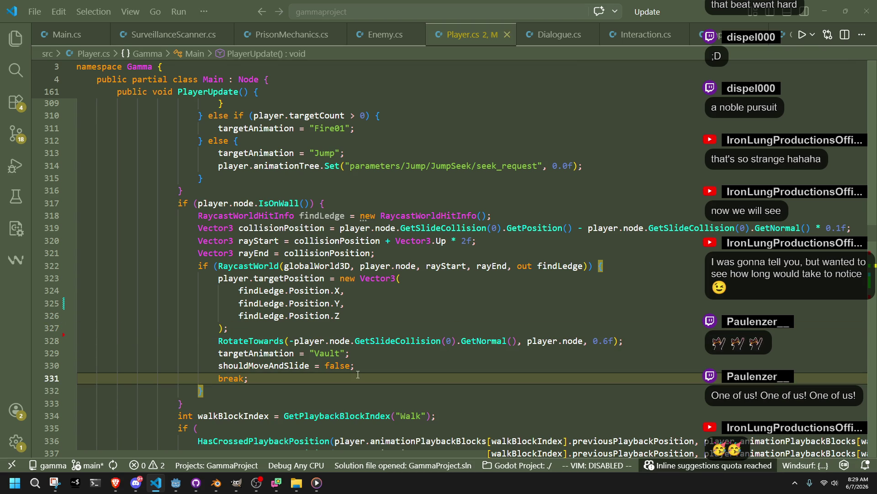
{"action": "key", "text": "ctrl+s"}
{"action": "scroll", "coordinate": [357, 374], "scroll_direction": "down", "scroll_amount": 10}
{"action": "left_click", "coordinate": [177, 482]}
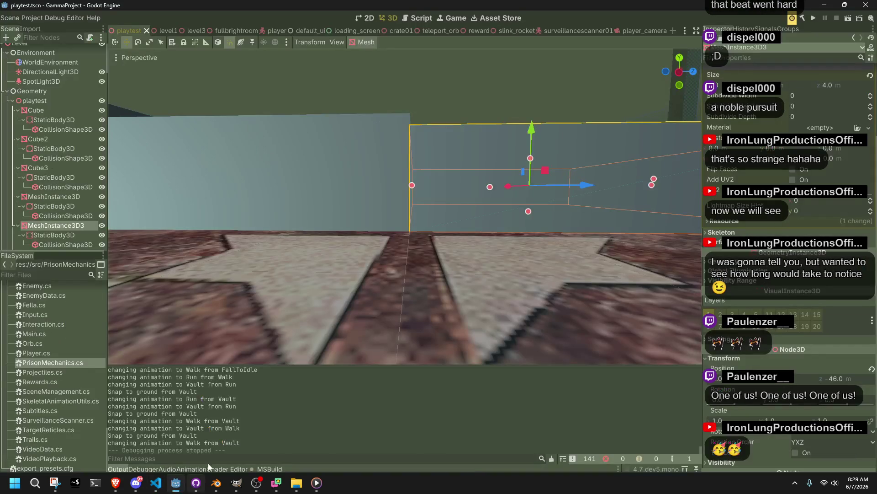
Step: Run the project, then run and jump the character into a grey block vault
{"action": "left_click", "coordinate": [816, 18]}
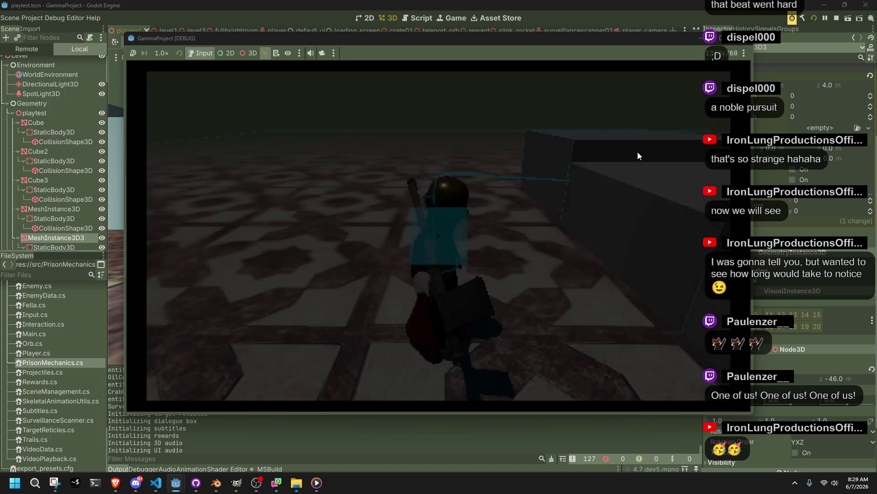
{"action": "key", "text": "w"}
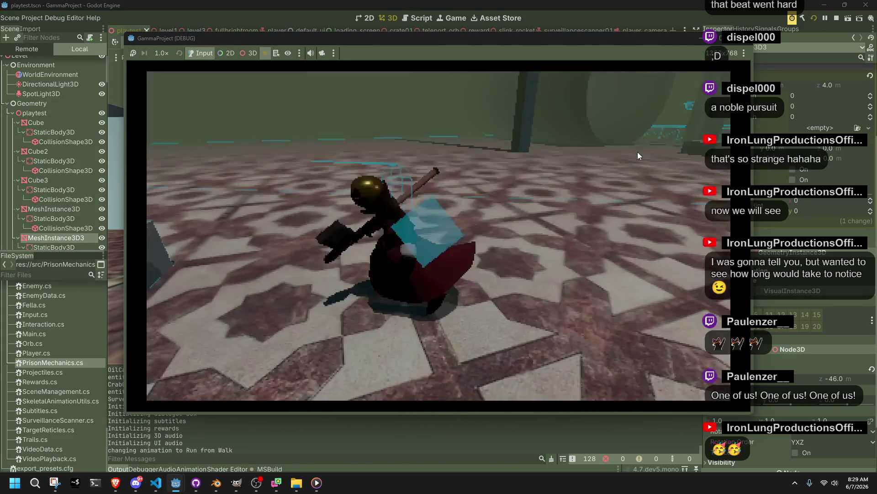
{"action": "key", "text": "w"}
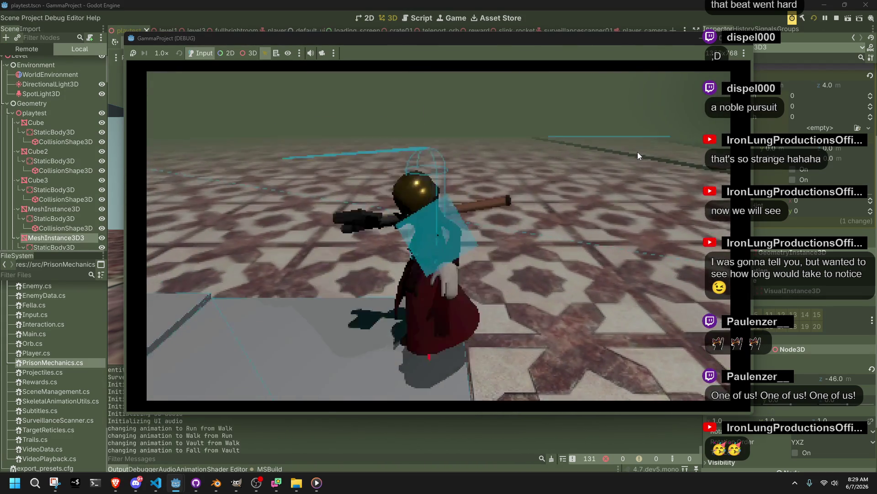
{"action": "key", "text": "w"}
{"action": "key", "text": "space"}
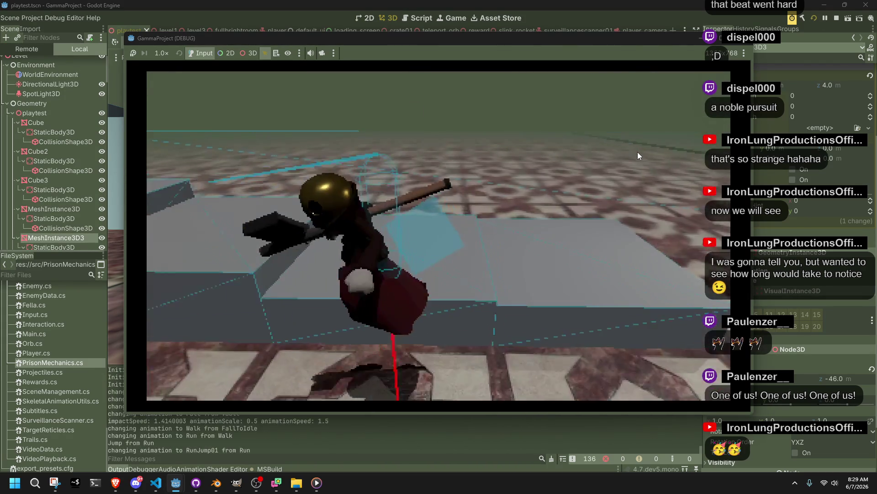
{"action": "key", "text": "w"}
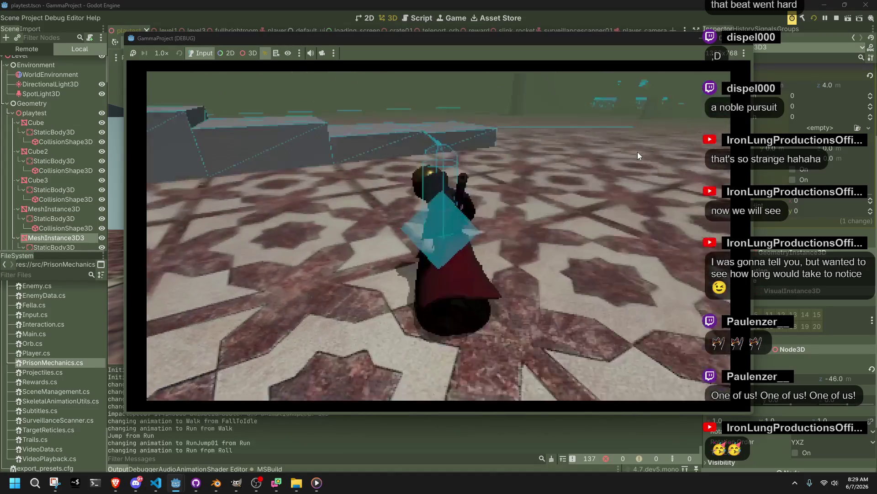
{"action": "key", "text": "w"}
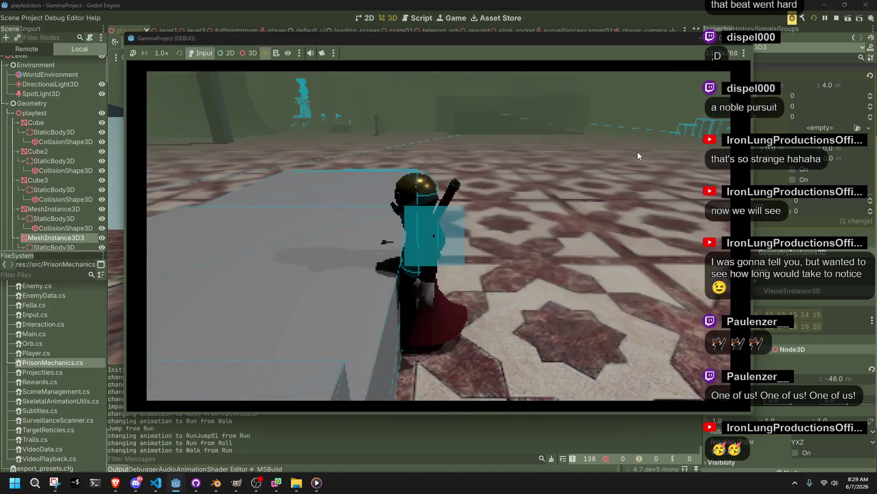
Step: Walk off the block, vault it again, then stop the game and return to Player.cs
{"action": "key", "text": "w"}
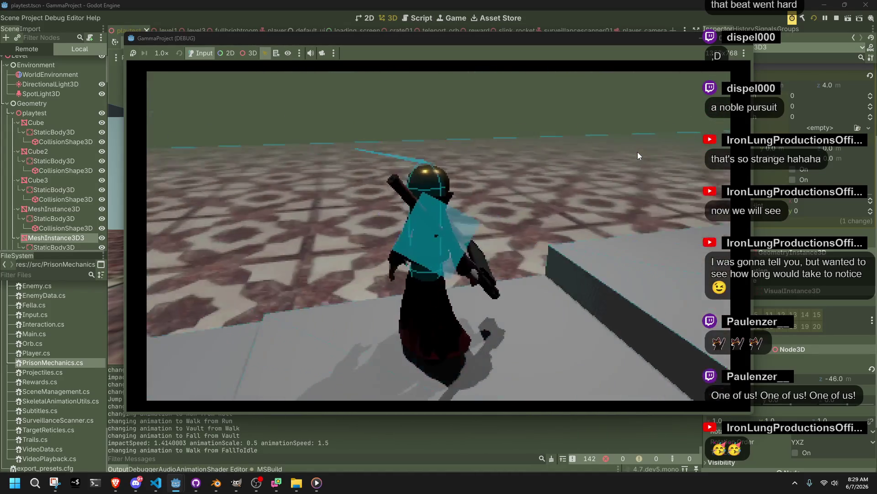
{"action": "key", "text": "w"}
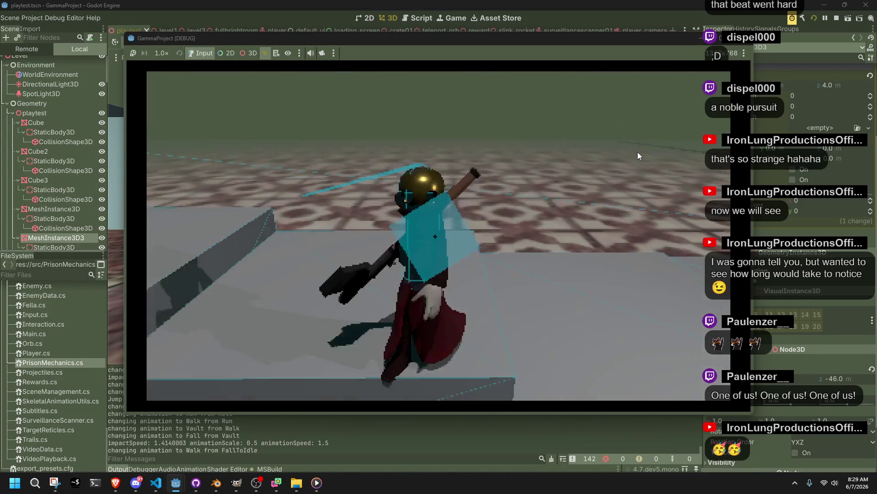
{"action": "key", "text": "w"}
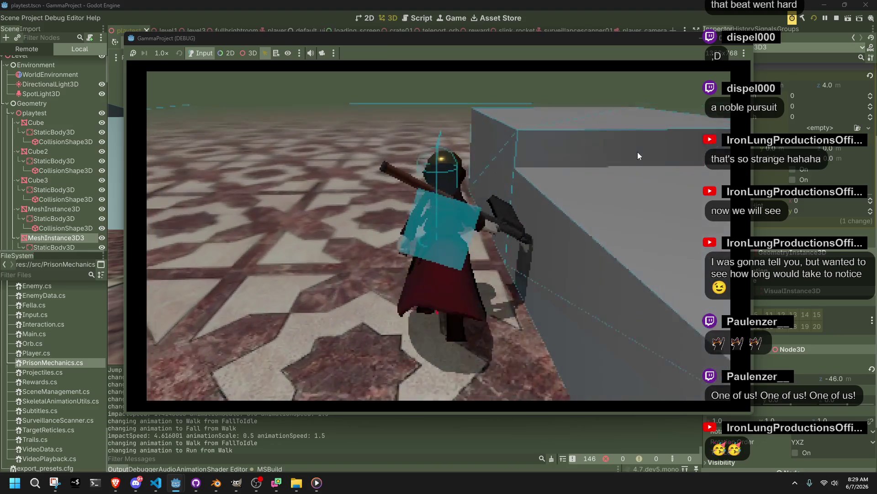
{"action": "key", "text": "w"}
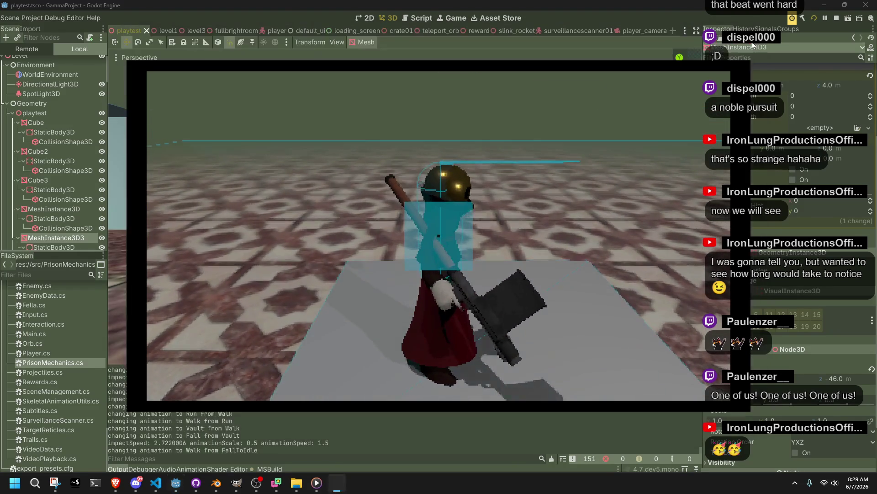
{"action": "key", "text": "F8"}
{"action": "left_click", "coordinate": [156, 483]}
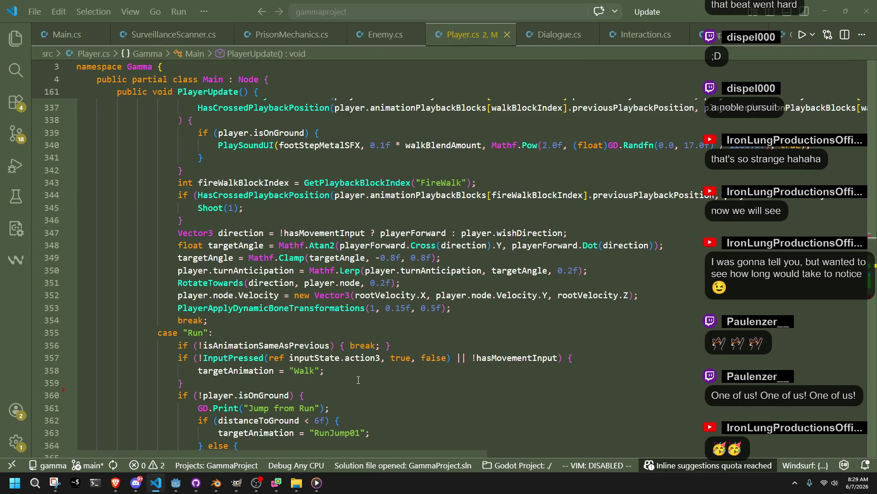
Step: Cut the two vault constants from below the Vault if-block and paste them after case "Vault"
{"action": "scroll", "coordinate": [359, 379], "scroll_direction": "down", "scroll_amount": 5}
{"action": "scroll", "coordinate": [358, 380], "scroll_direction": "down", "scroll_amount": 5}
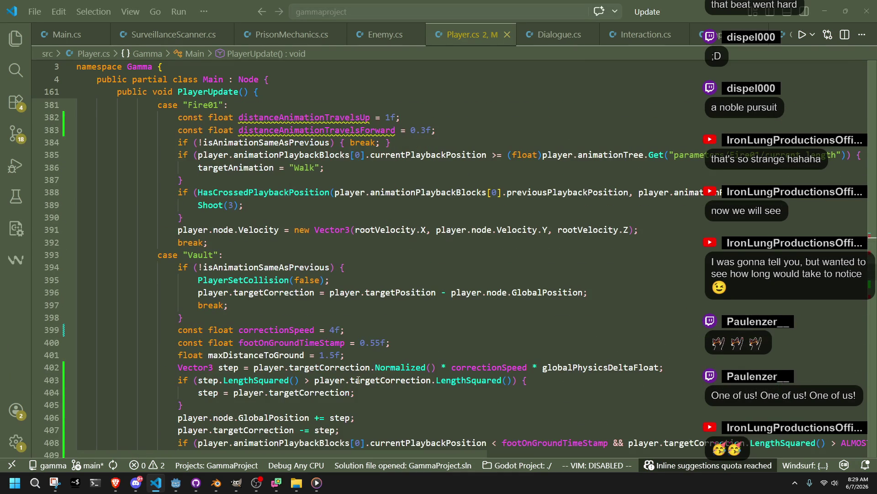
{"action": "left_click", "coordinate": [301, 317]}
{"action": "scroll", "coordinate": [345, 315], "scroll_direction": "down", "scroll_amount": 1}
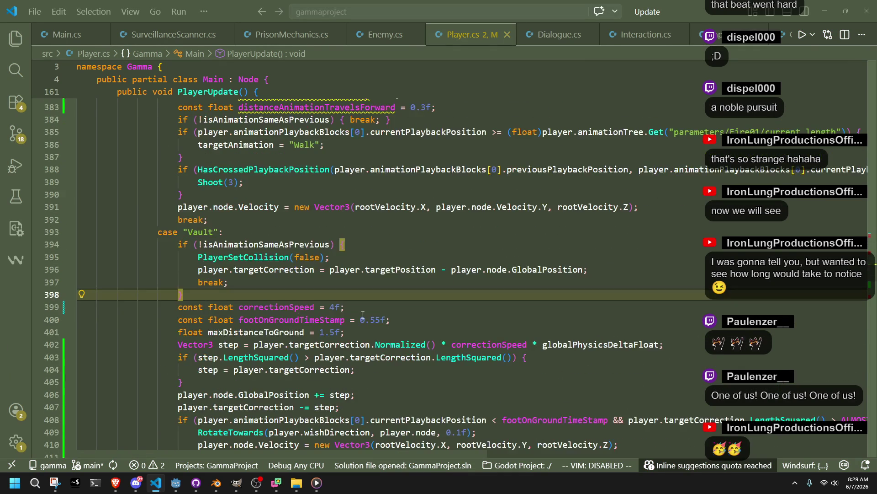
{"action": "left_click", "coordinate": [404, 319], "text": "shift"}
{"action": "key", "text": "ctrl+x"}
{"action": "left_click", "coordinate": [256, 232]}
{"action": "key", "text": "ctrl+v"}
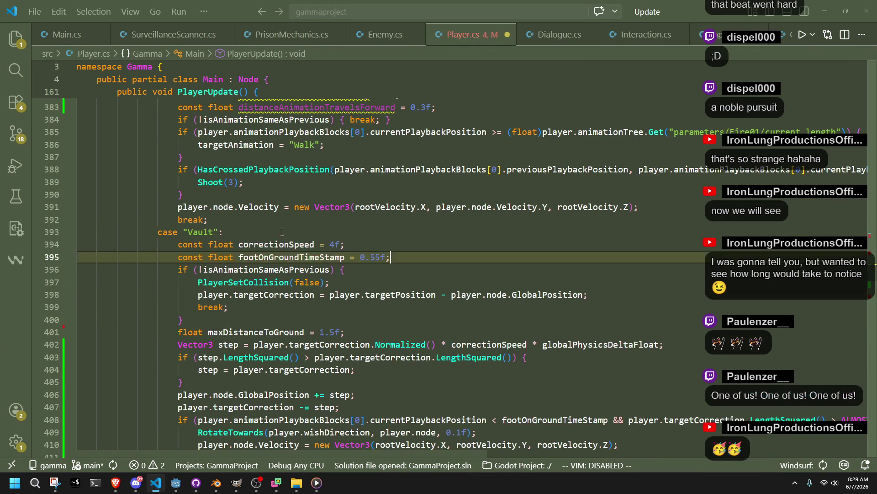
Step: Check where correctionSpeed is used, then undo the moved constant lines
{"action": "left_click", "coordinate": [331, 323]}
{"action": "double_click", "coordinate": [308, 245]}
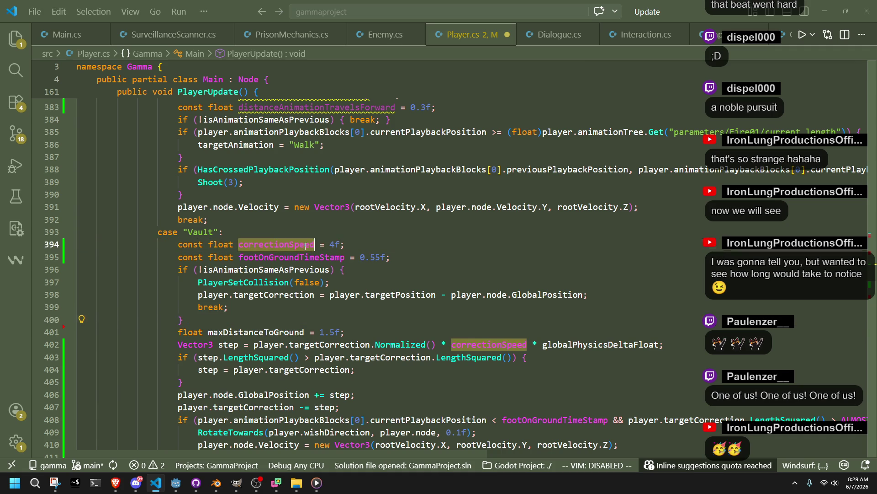
{"action": "left_click", "coordinate": [383, 315]}
{"action": "key", "text": "ctrl+z"}
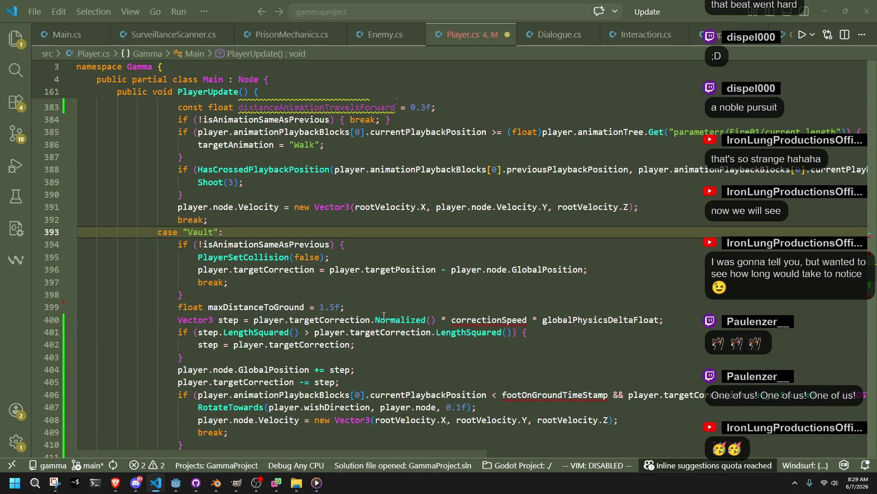
{"action": "key", "text": "ctrl+z"}
Step: Move the two distanceAnimationTravels lines from case Fire01 to under case "Vault"
{"action": "scroll", "coordinate": [421, 315], "scroll_direction": "up", "scroll_amount": 2}
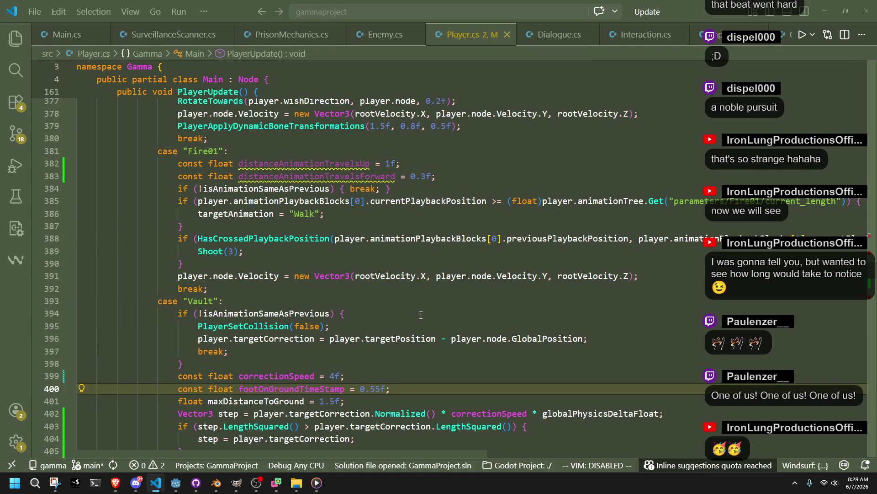
{"action": "left_click", "coordinate": [429, 179]}
{"action": "key", "text": "shift+Up"}
{"action": "key", "text": "Delete"}
{"action": "left_click", "coordinate": [243, 273]}
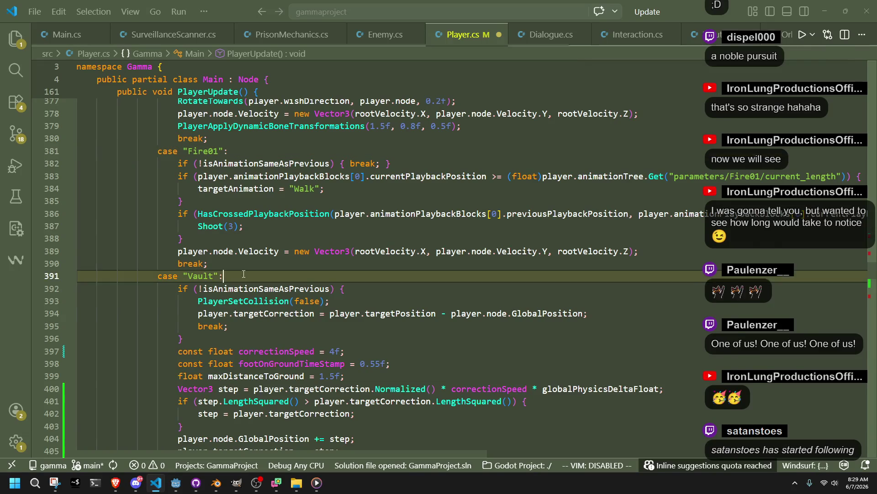
{"action": "key", "text": "ctrl+v"}
Step: Move the correctionSpeed and footOnGroundTimeStamp lines up above the Vault if-block
{"action": "left_click", "coordinate": [383, 365]}
{"action": "left_click", "coordinate": [383, 382]}
{"action": "key", "text": "shift+Down"}
{"action": "key", "text": "alt+Up"}
{"action": "key", "text": "alt+Up"}
{"action": "key", "text": "alt+Up"}
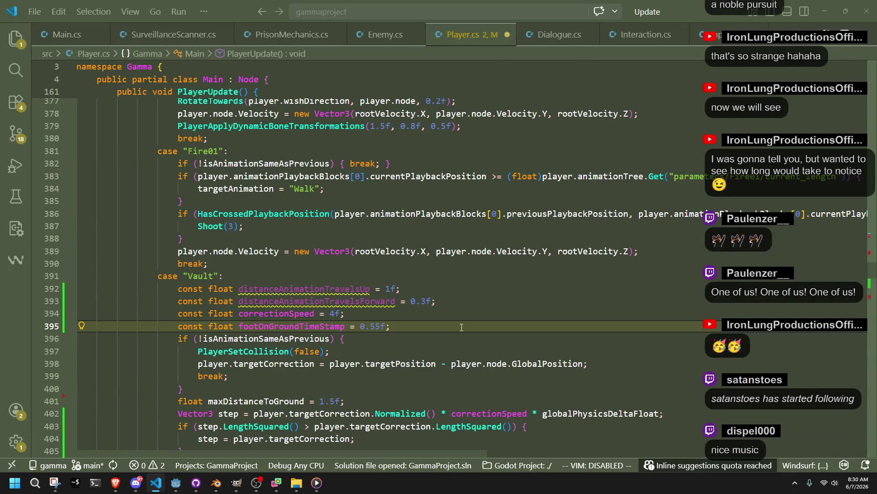
Step: Review distanceAnimationTravelsUp and the targetCorrection assignment on line 398, then minimize VS Code
{"action": "double_click", "coordinate": [323, 290]}
{"action": "left_click", "coordinate": [411, 350]}
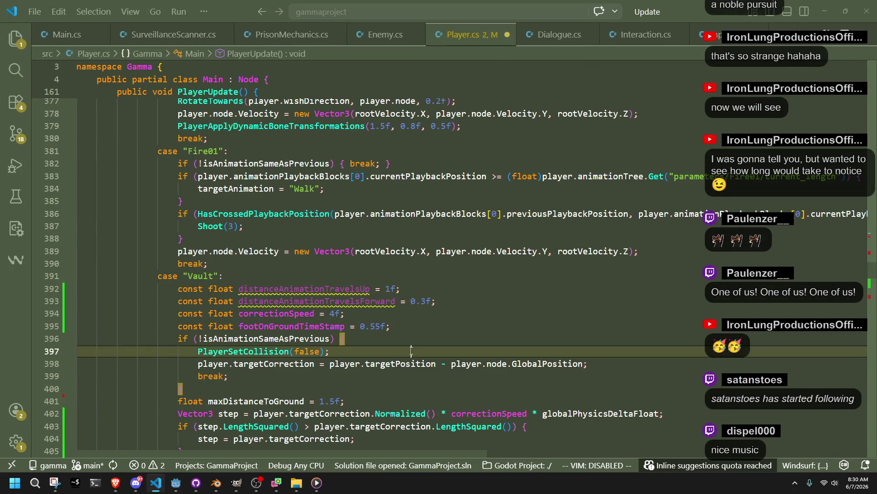
{"action": "left_click", "coordinate": [436, 379]}
{"action": "double_click", "coordinate": [407, 361]}
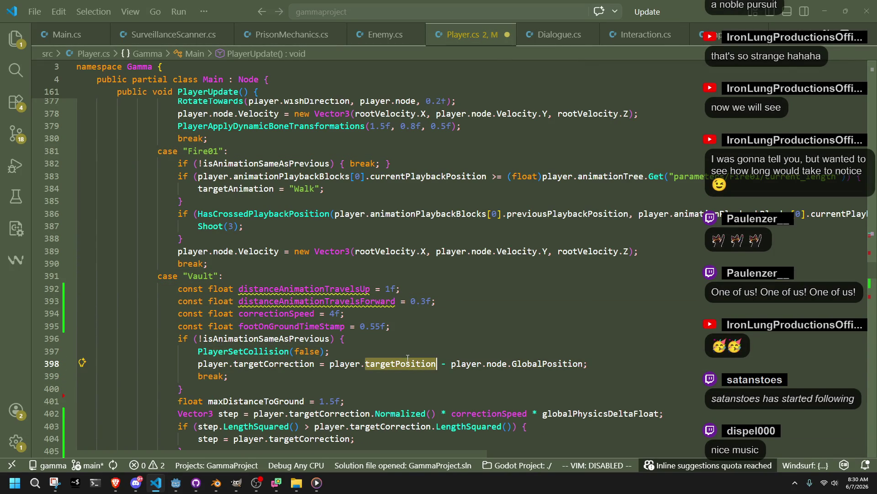
{"action": "left_click", "coordinate": [403, 382]}
{"action": "left_click", "coordinate": [603, 367]}
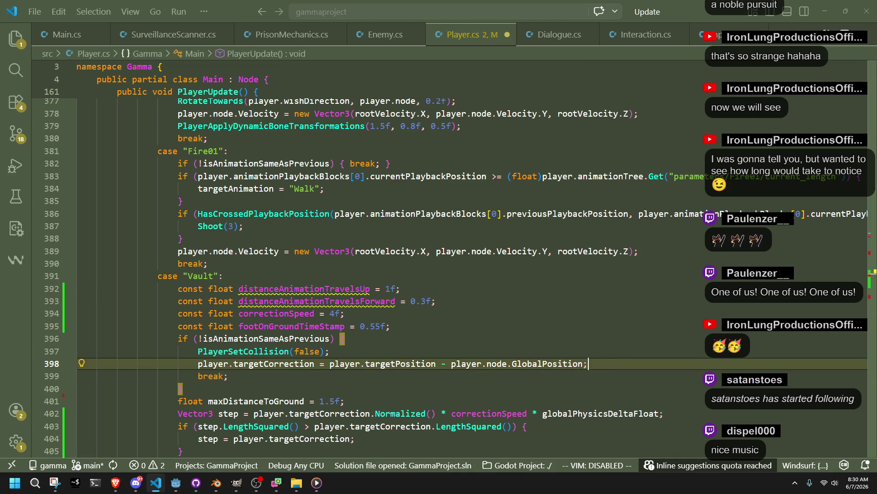
{"action": "key", "text": "alt+Tab"}
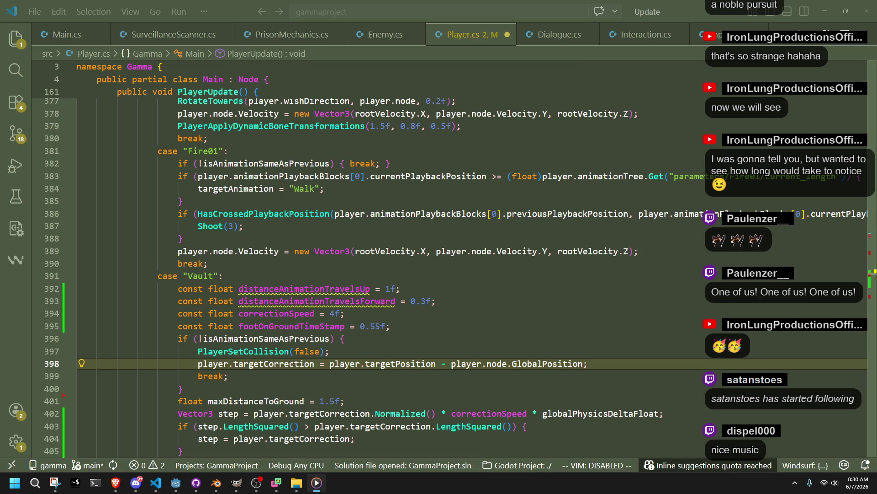
{"action": "left_click", "coordinate": [815, 5]}
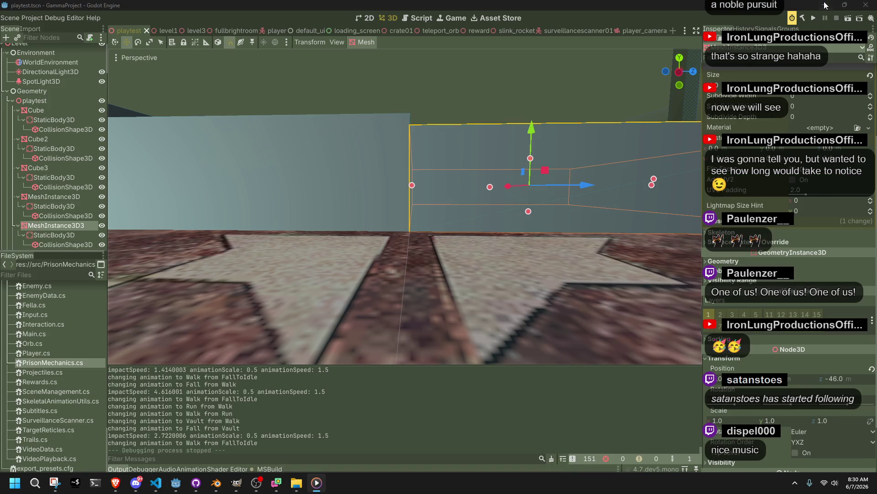
Step: Refresh GitHub Desktop and review the Player.cs diff among player.tscn, playtest.tscn and Player.cs
{"action": "left_click", "coordinate": [826, 5]}
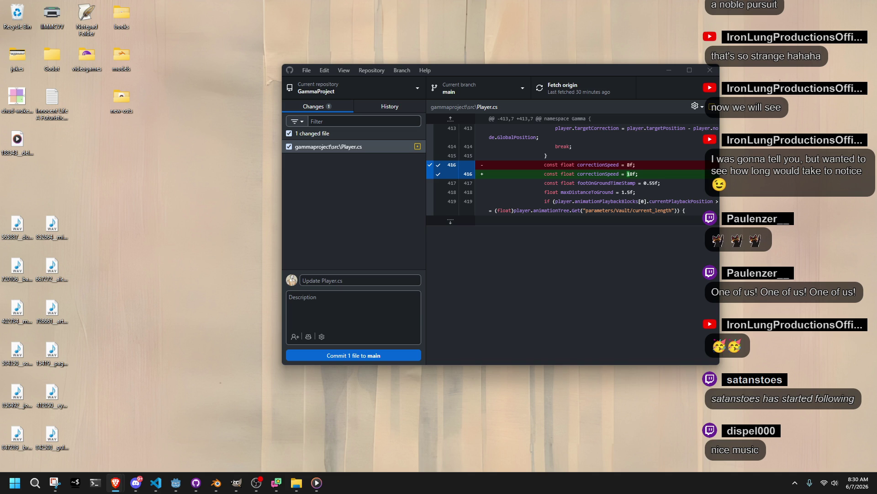
{"action": "left_click", "coordinate": [677, 316]}
{"action": "left_click", "coordinate": [412, 227]}
{"action": "key", "text": "Up"}
{"action": "key", "text": "Up"}
{"action": "key", "text": "Down"}
{"action": "key", "text": "Down"}
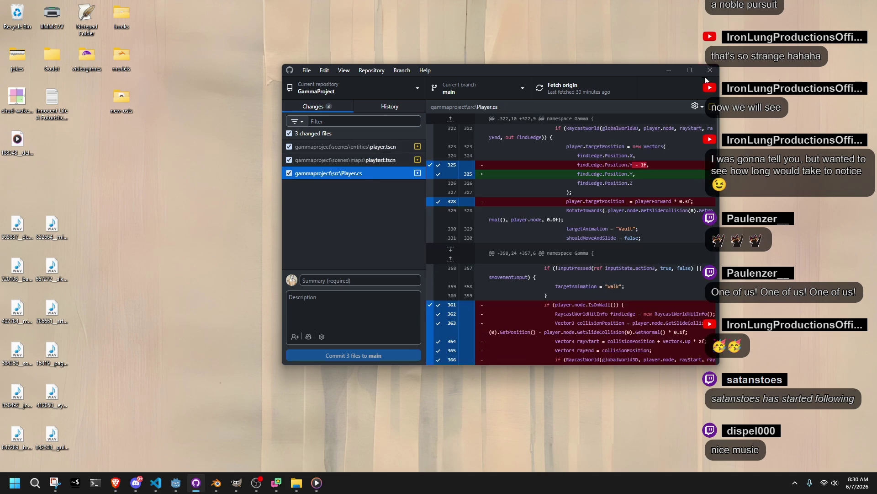
{"action": "left_click", "coordinate": [710, 70]}
Step: Open Display settings from the desktop's Show more options menu, minimize Settings, and return to Godot
{"action": "right_click", "coordinate": [495, 130]}
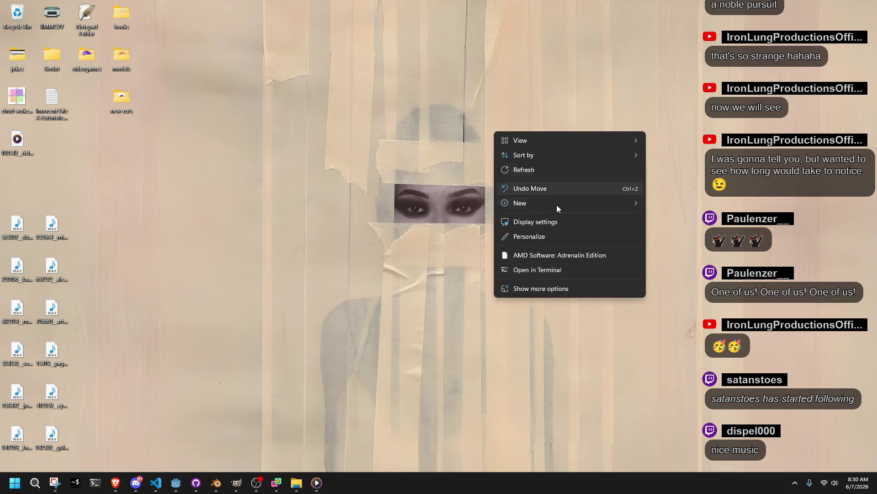
{"action": "left_click", "coordinate": [542, 288]}
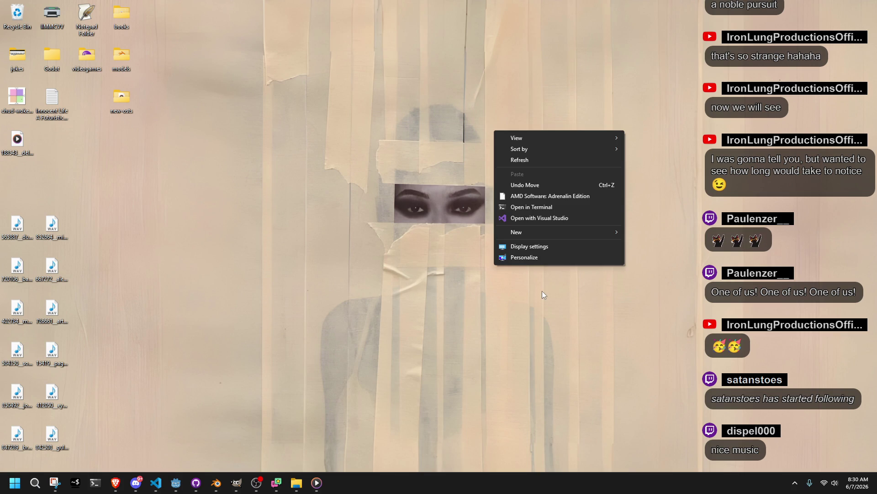
{"action": "left_click", "coordinate": [524, 250]}
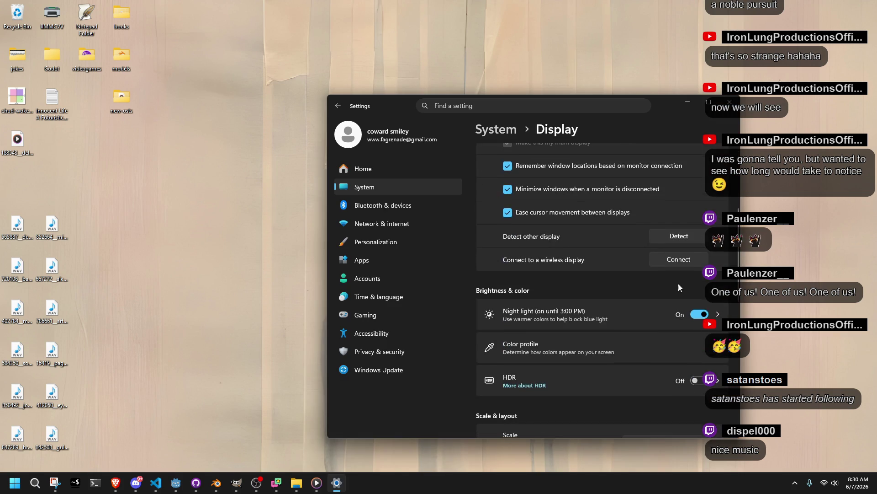
{"action": "left_click", "coordinate": [692, 101]}
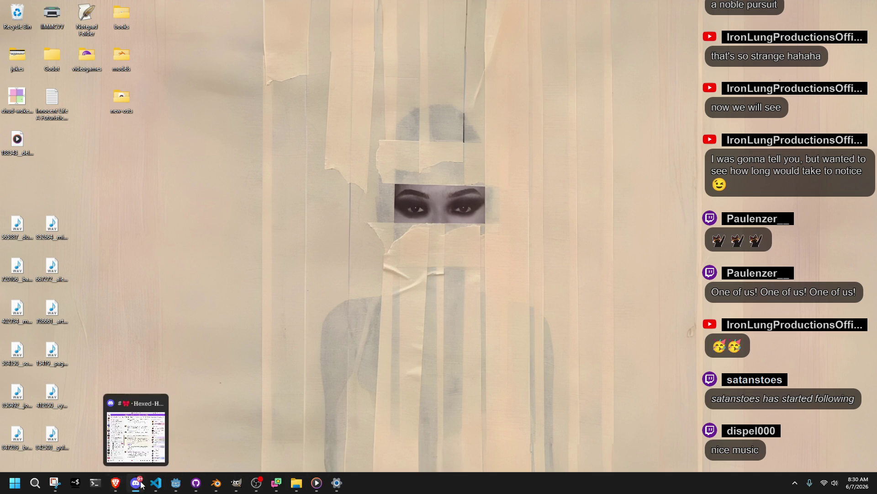
{"action": "left_click", "coordinate": [186, 484]}
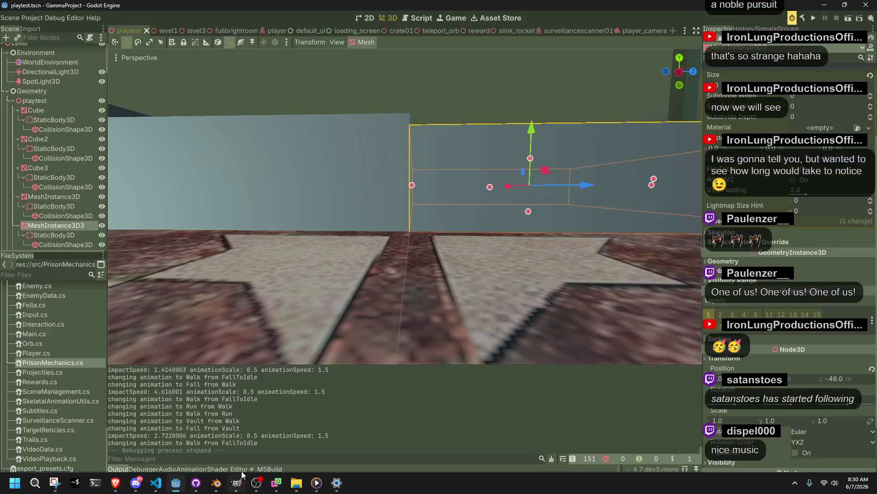
Step: Deselect MeshInstance3D3, view the step boxes, then run the project briefly and stop it
{"action": "left_click", "coordinate": [467, 93]}
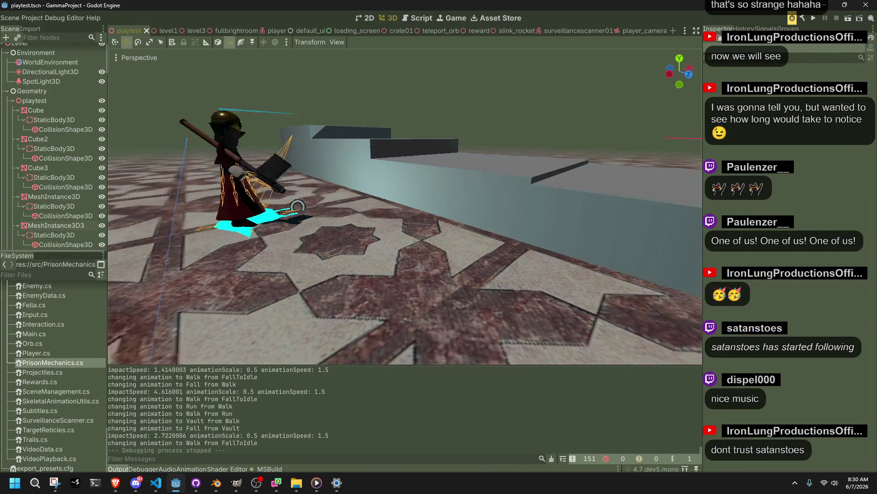
{"action": "scroll", "coordinate": [405, 205], "scroll_direction": "down", "scroll_amount": 2}
{"action": "scroll", "coordinate": [405, 205], "scroll_direction": "up", "scroll_amount": 5}
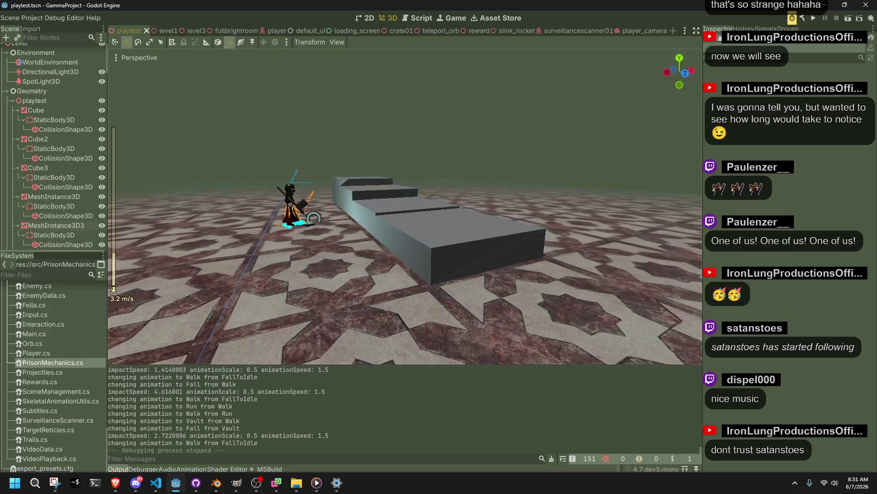
{"action": "left_click", "coordinate": [814, 17]}
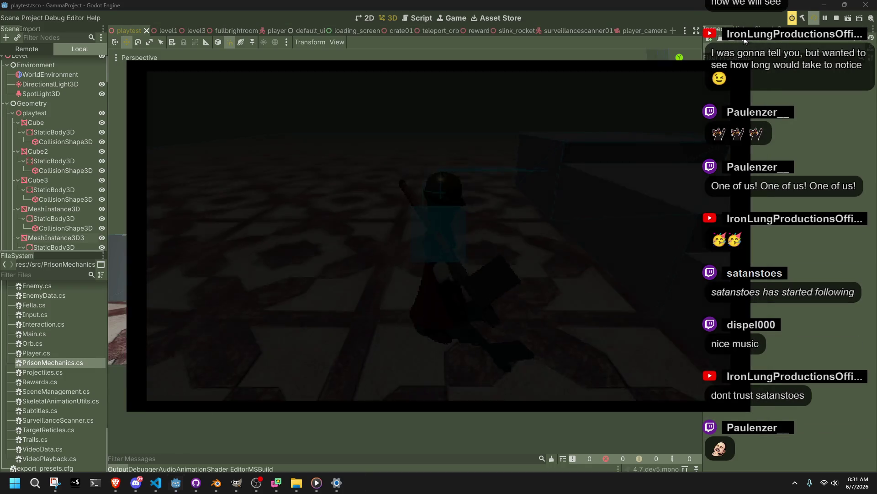
{"action": "left_click", "coordinate": [745, 41]}
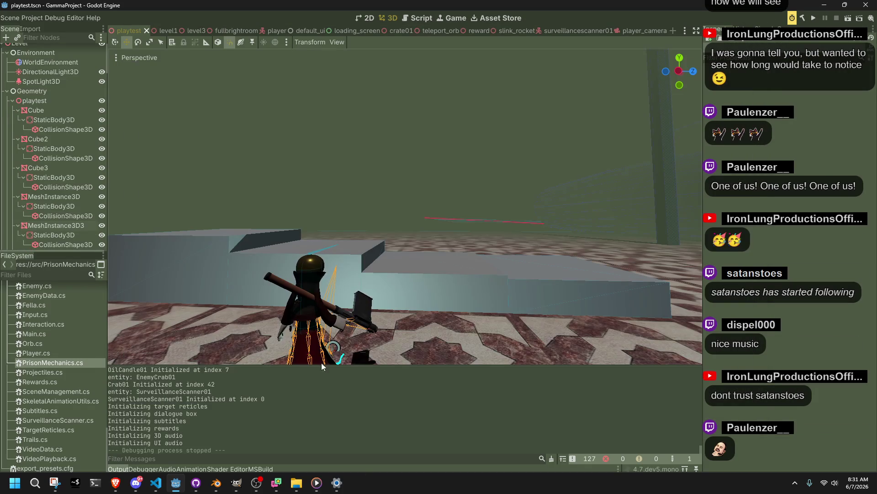
{"action": "left_click", "coordinate": [157, 483]}
Step: Inspect correctionSpeed and distanceAnimationTravelsUp, placing the caret at the end of line 398
{"action": "left_click", "coordinate": [507, 335]}
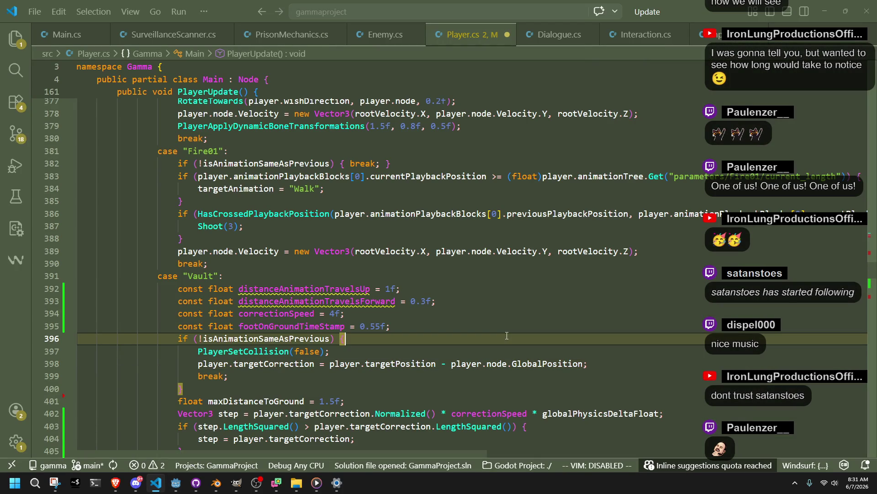
{"action": "left_click", "coordinate": [410, 351]}
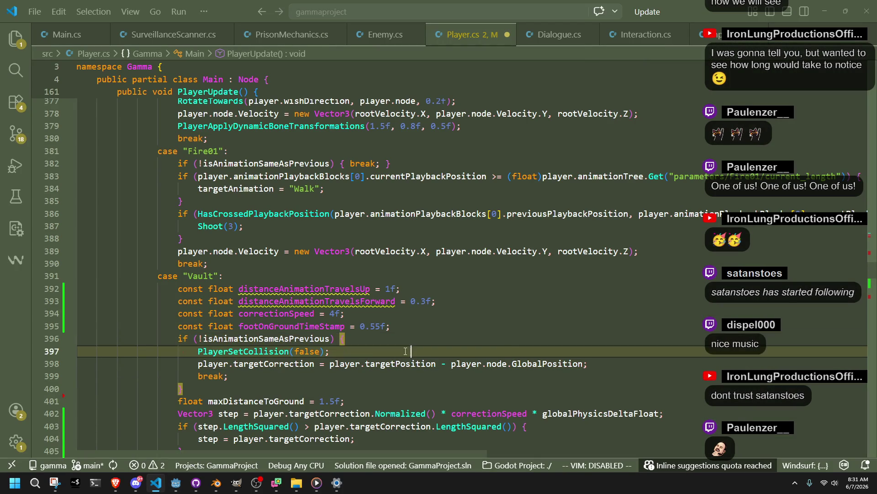
{"action": "left_click", "coordinate": [338, 375]}
{"action": "double_click", "coordinate": [276, 313]}
{"action": "double_click", "coordinate": [306, 288]}
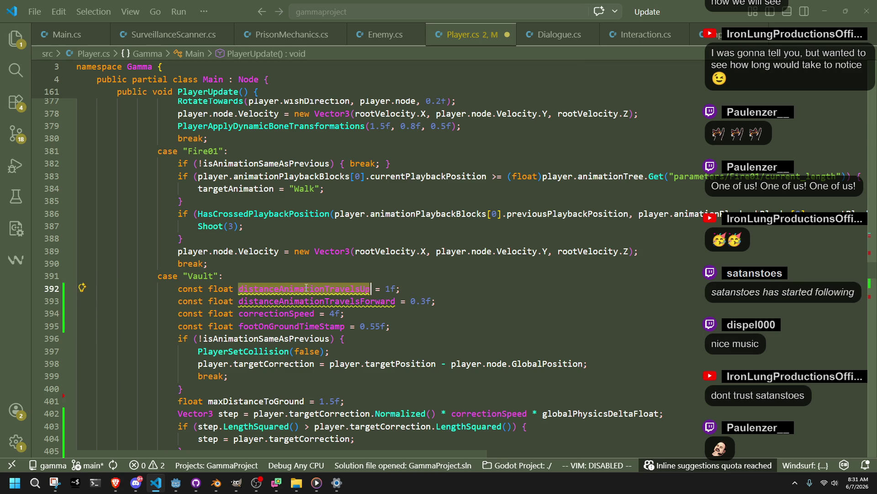
{"action": "left_click", "coordinate": [416, 382]}
{"action": "left_click", "coordinate": [589, 364]}
Step: Add 'player.targetCorrection.Y -= distanceAnimationTravelsUp;' on a new line below line 398
{"action": "key", "text": "Return"}
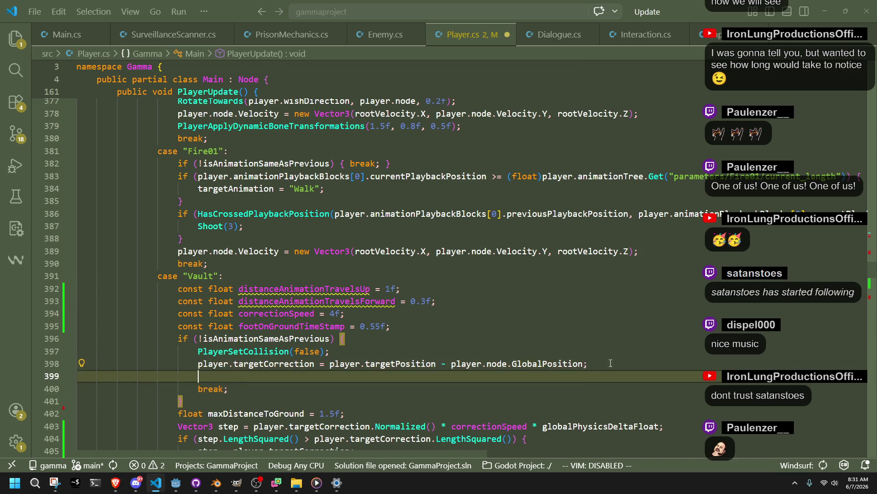
{"action": "type", "text": "player."}
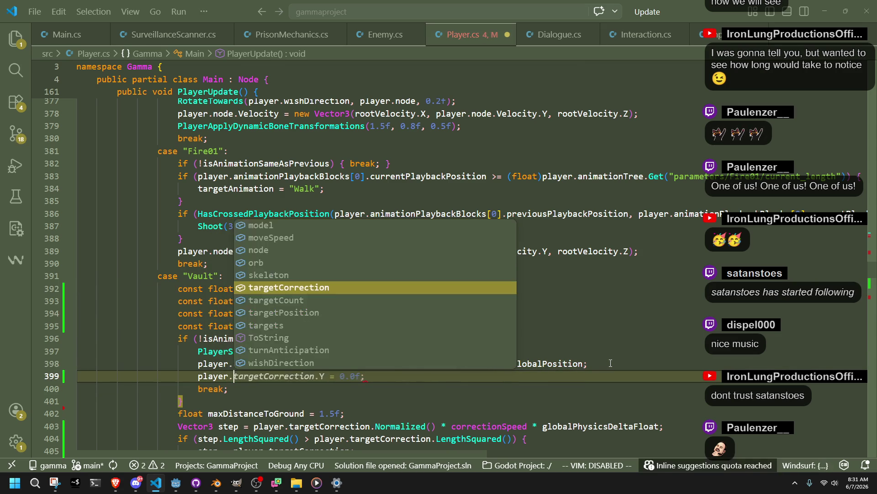
{"action": "type", "text": "targetc"}
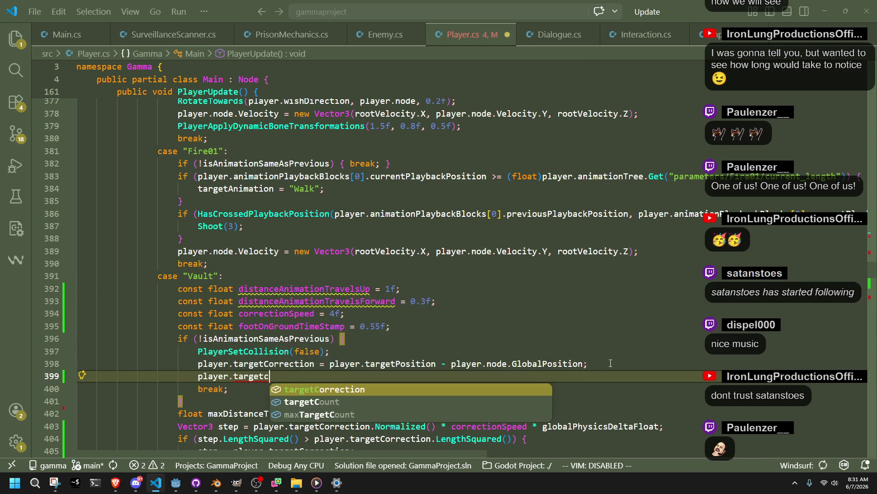
{"action": "type", "text": "or"}
{"action": "key", "text": "Tab"}
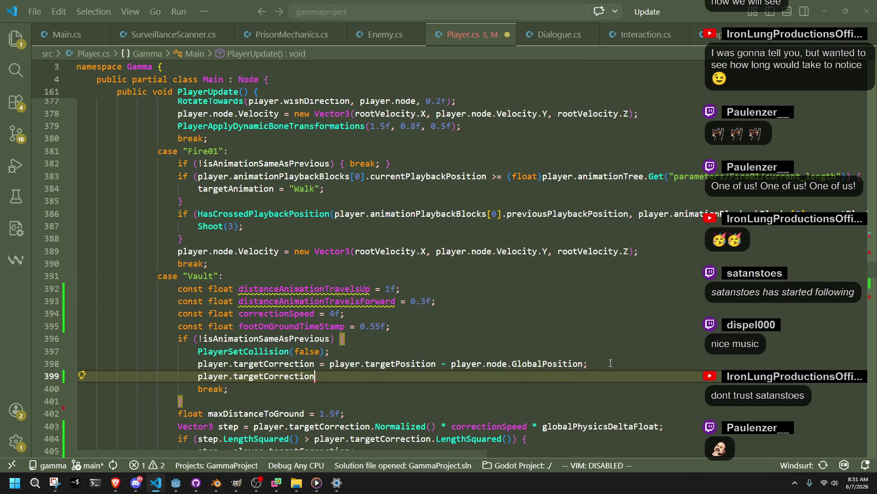
{"action": "key", "text": "Tab"}
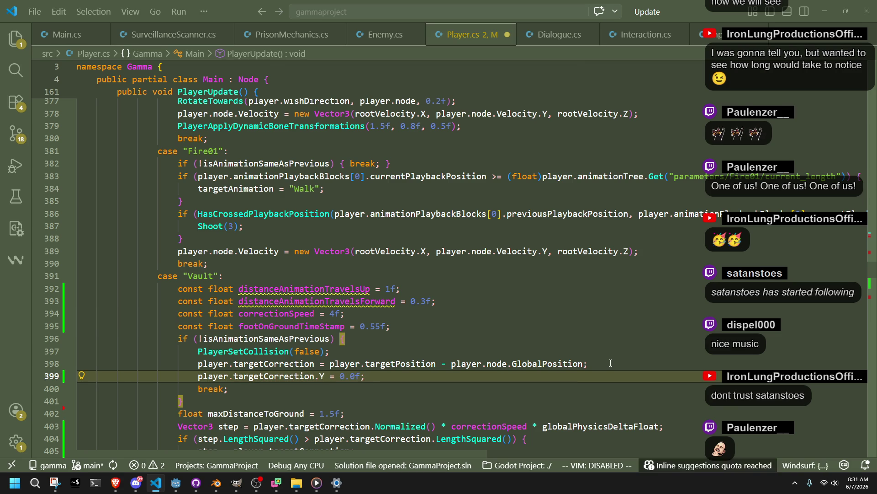
{"action": "key", "text": "Left"}
{"action": "key", "text": "Left"}
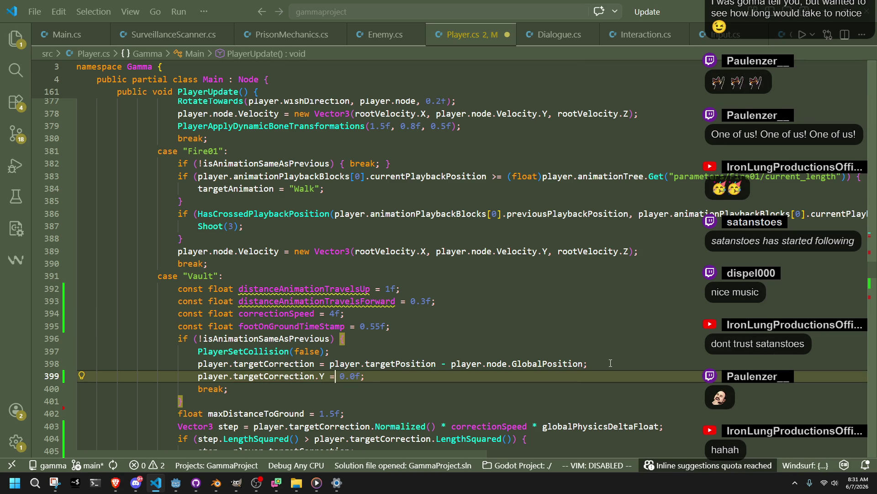
{"action": "type", "text": "-"}
{"action": "double_click", "coordinate": [317, 287]}
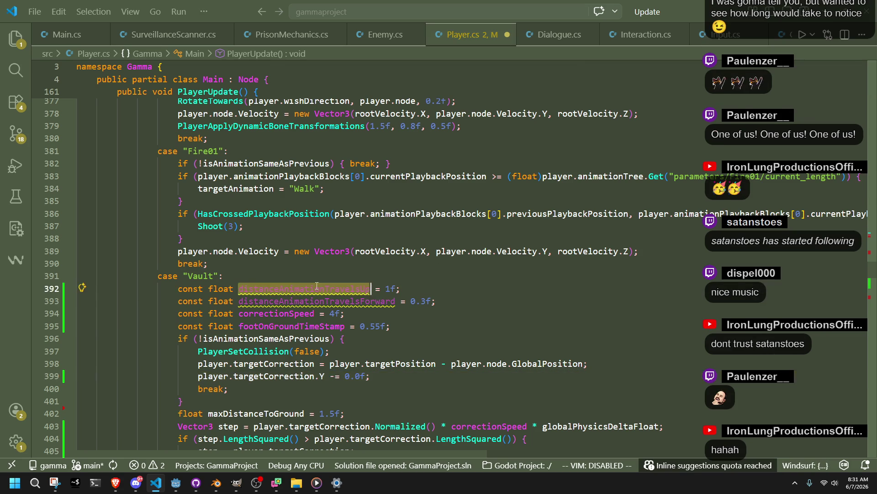
{"action": "key", "text": "ctrl+c"}
{"action": "left_click_drag", "start_coordinate": [369, 376], "coordinate": [345, 375]}
{"action": "key", "text": "ctrl+v"}
{"action": "left_click", "coordinate": [463, 406]}
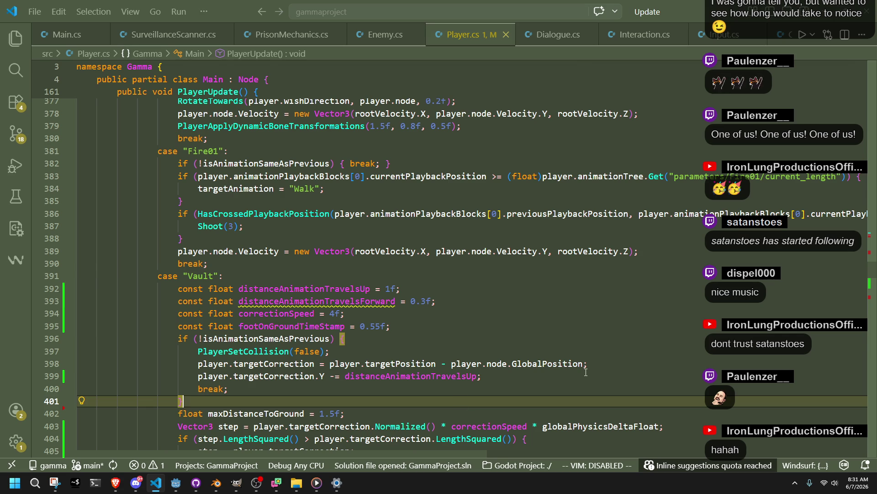
{"action": "left_click", "coordinate": [500, 348]}
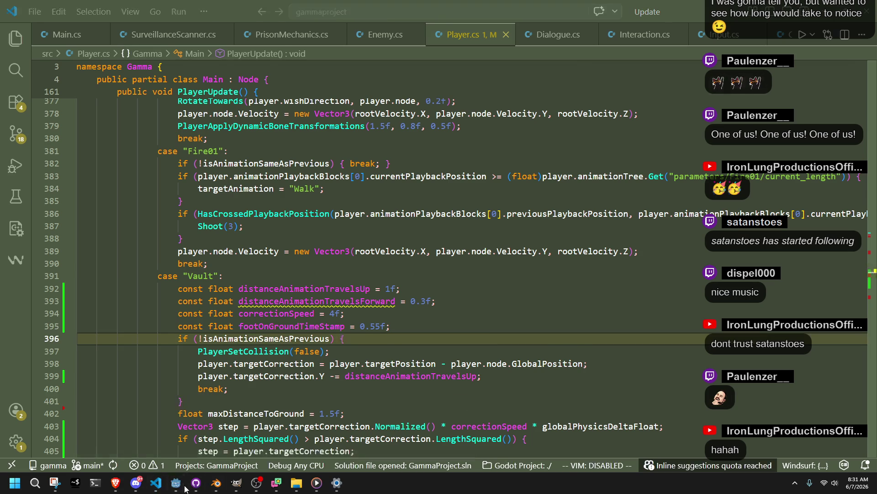
{"action": "left_click", "coordinate": [176, 482]}
Step: Build and run the game with F5, then vault the character onto the grey block twice
{"action": "key", "text": "F5"}
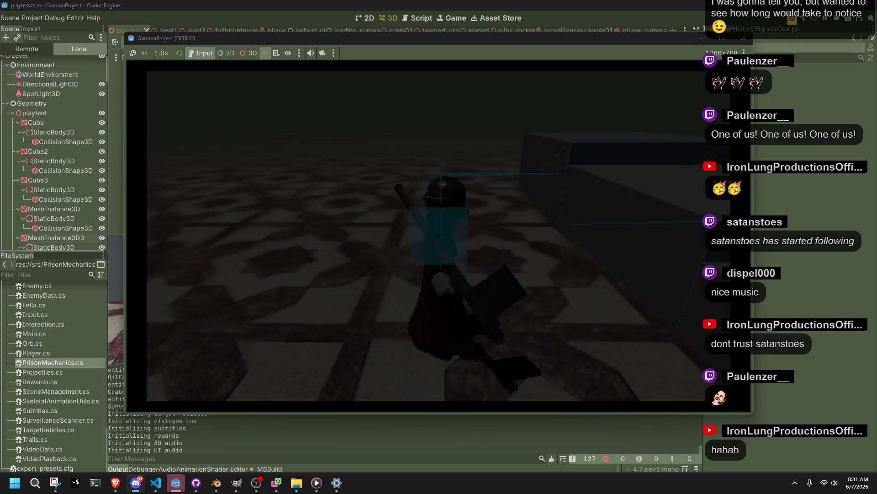
{"action": "key", "text": "shift+w"}
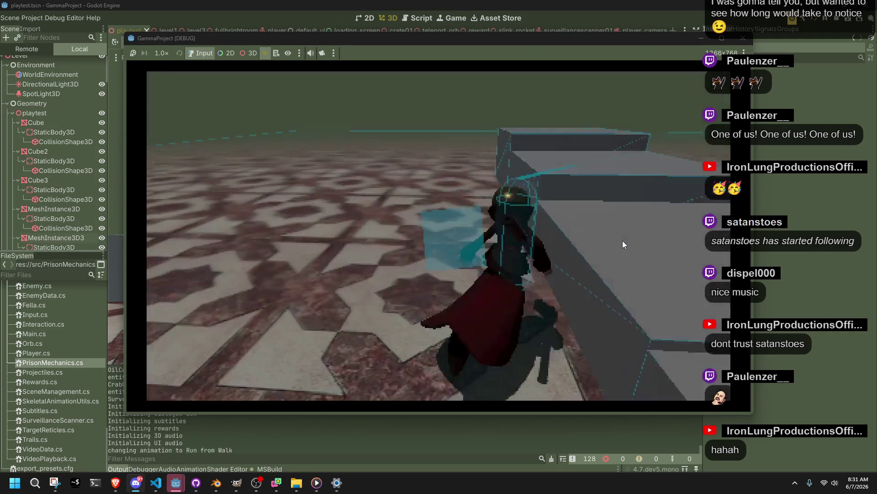
{"action": "key", "text": "space"}
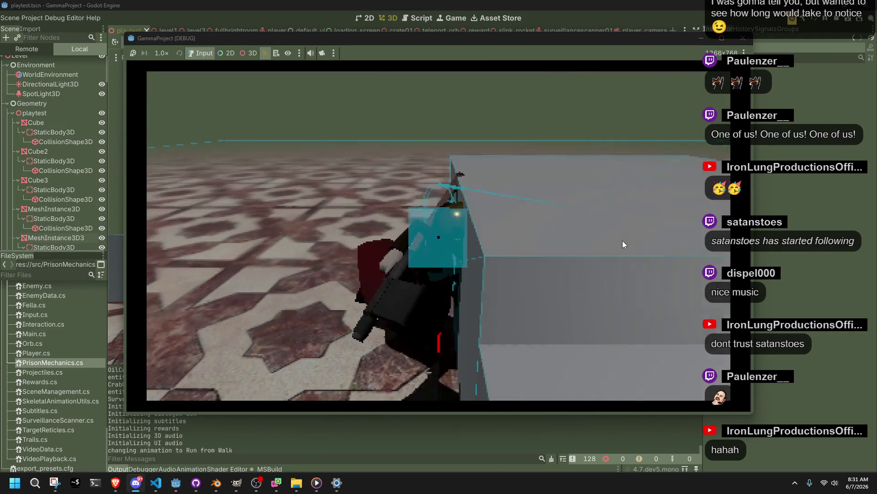
{"action": "key", "text": "w"}
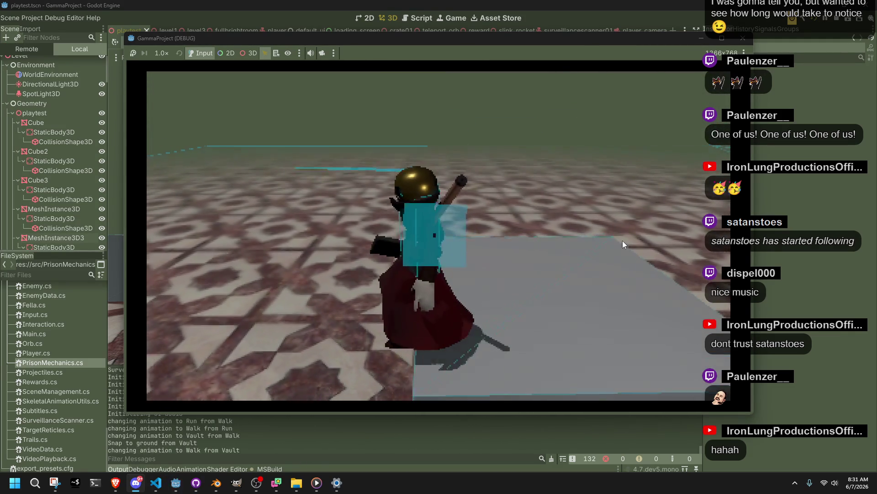
{"action": "key", "text": "w"}
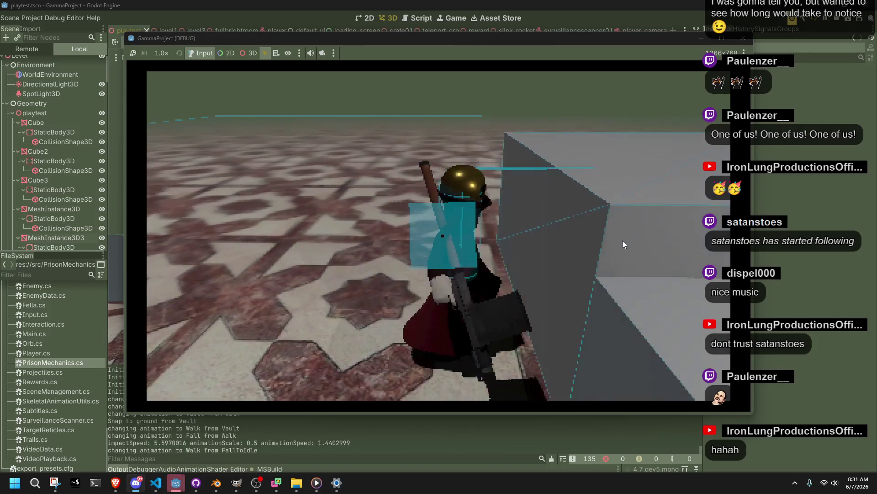
{"action": "key", "text": "space"}
{"action": "key", "text": "a"}
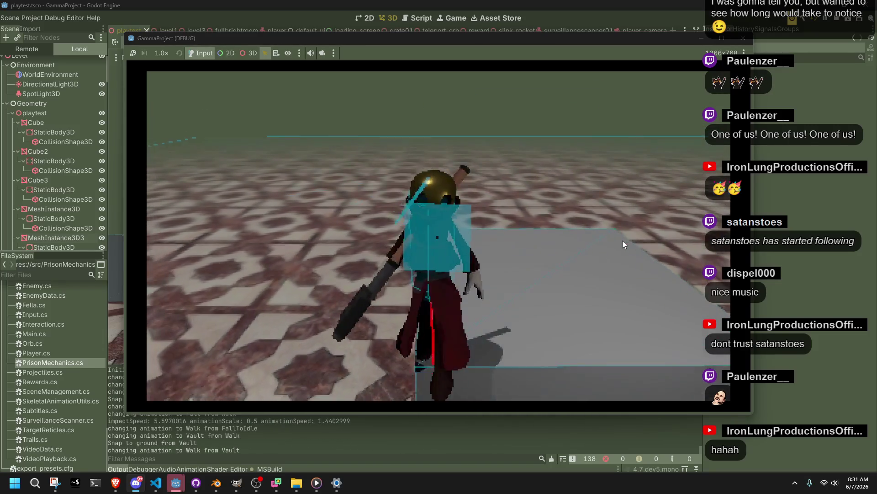
{"action": "key", "text": "w"}
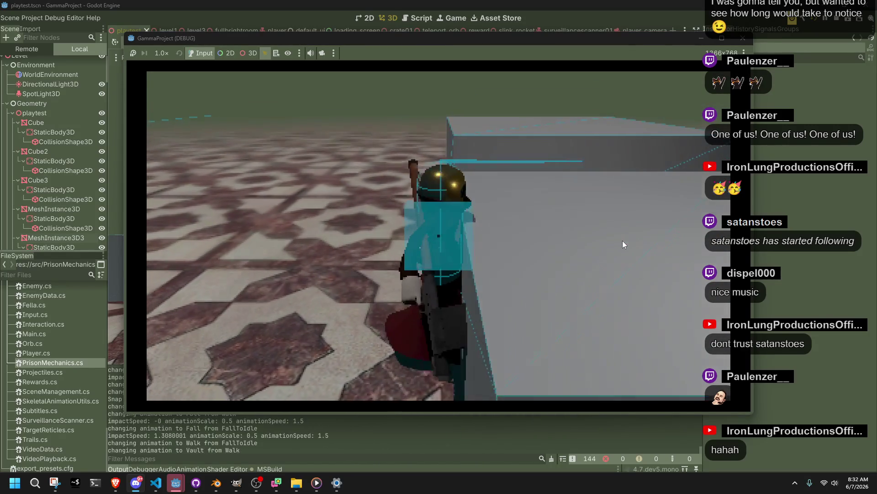
{"action": "key", "text": "space"}
Step: Vault the grey block several more times, do a running jump and roll, then stop the game
{"action": "key", "text": "w"}
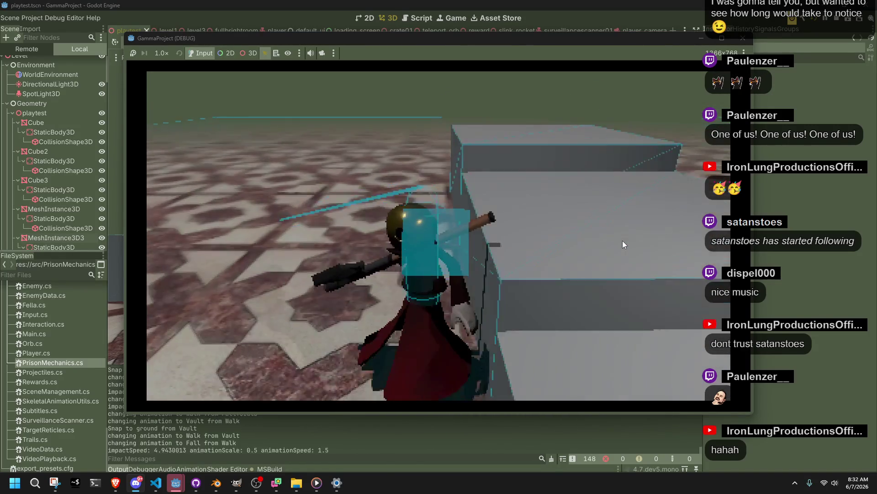
{"action": "key", "text": "w"}
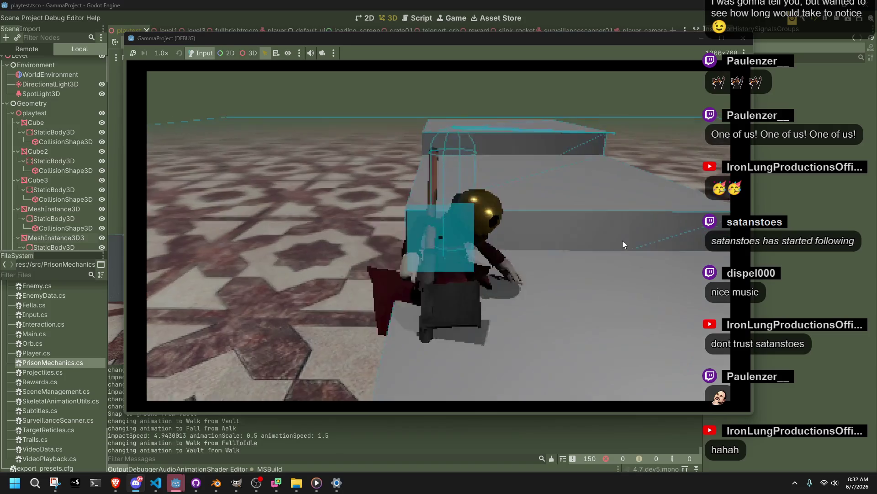
{"action": "key", "text": "space"}
{"action": "key", "text": "w"}
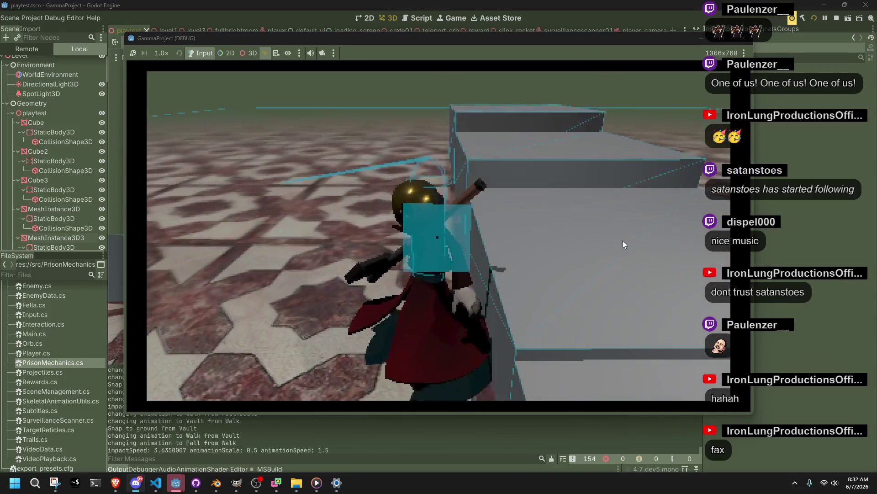
{"action": "key", "text": "w"}
{"action": "key", "text": "space"}
{"action": "key", "text": "w"}
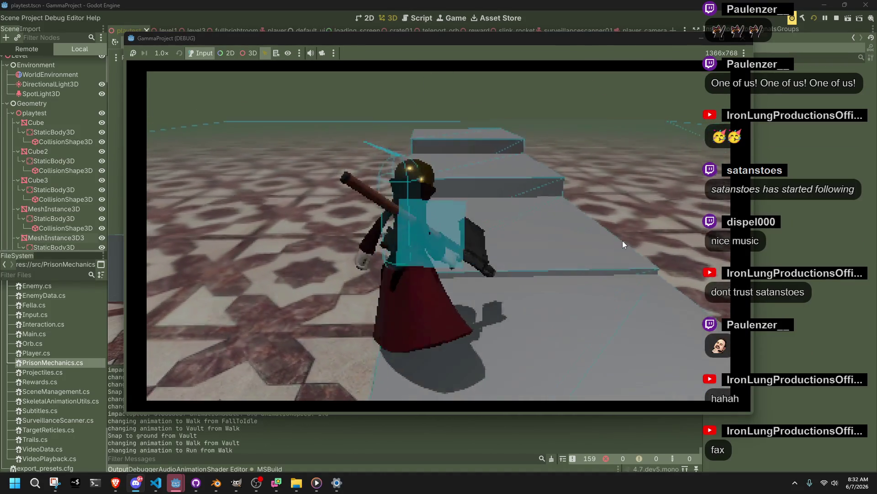
{"action": "key", "text": "shift"}
{"action": "key", "text": "space"}
{"action": "key", "text": "w"}
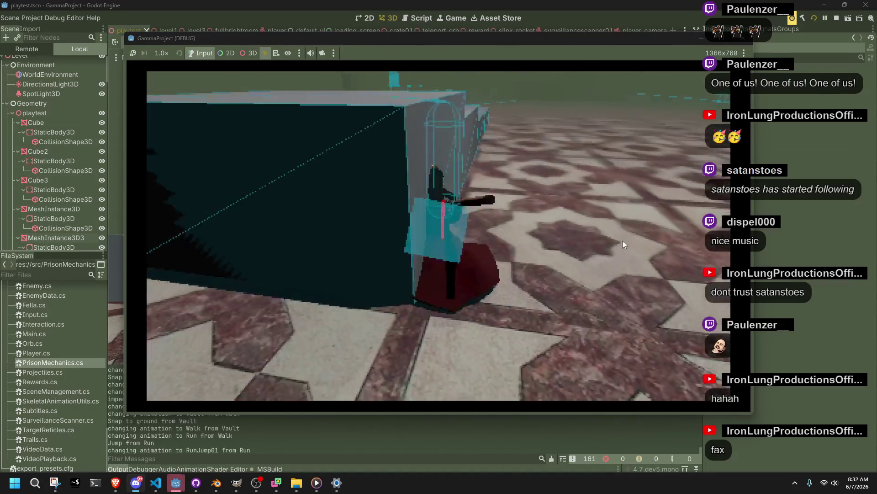
{"action": "key", "text": "w"}
{"action": "key", "text": "space"}
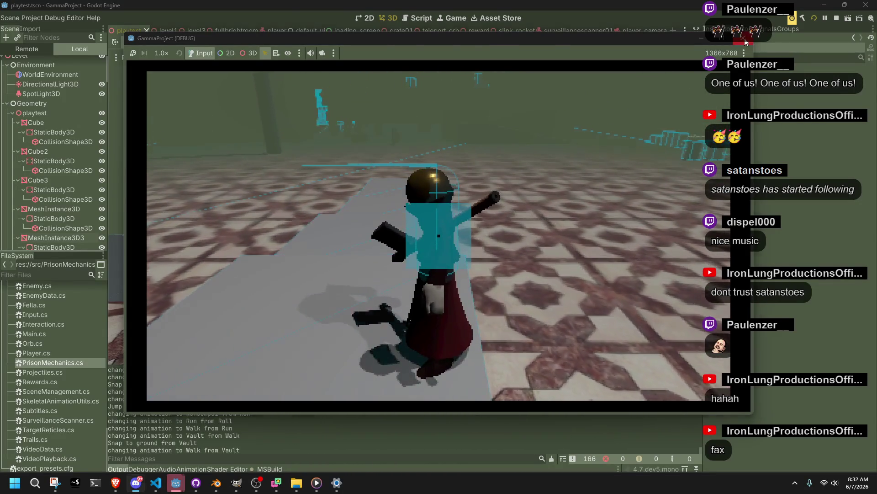
{"action": "key", "text": "F8"}
{"action": "left_click", "coordinate": [221, 490]}
Step: Play Blender's Vault action, then rewind to frame 0 and replay it from the start
{"action": "left_click", "coordinate": [503, 274]}
{"action": "left_click", "coordinate": [464, 215]}
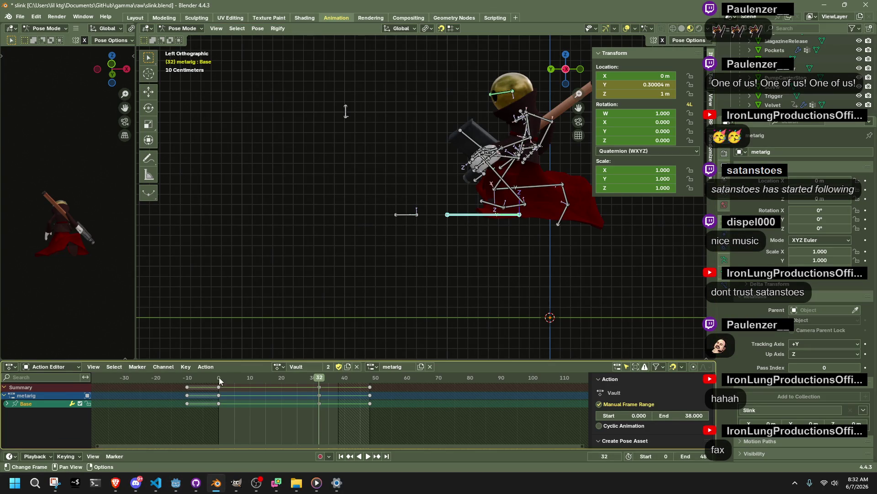
{"action": "key", "text": "space"}
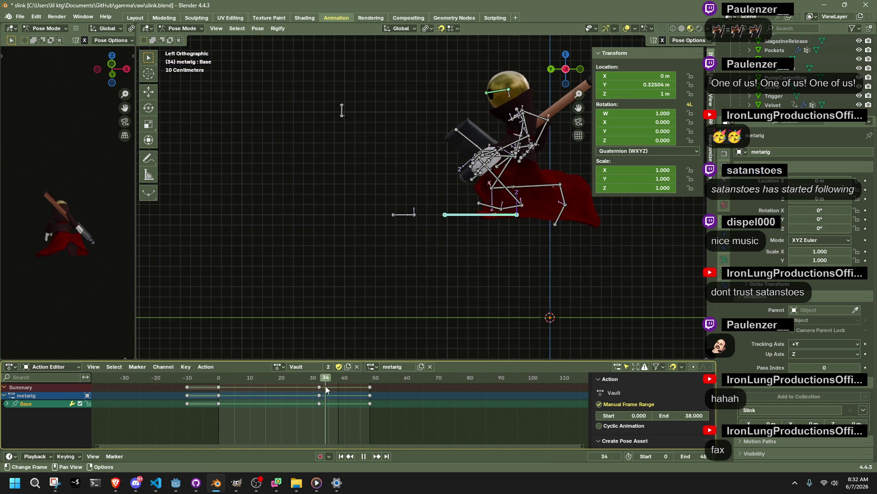
{"action": "key", "text": "space"}
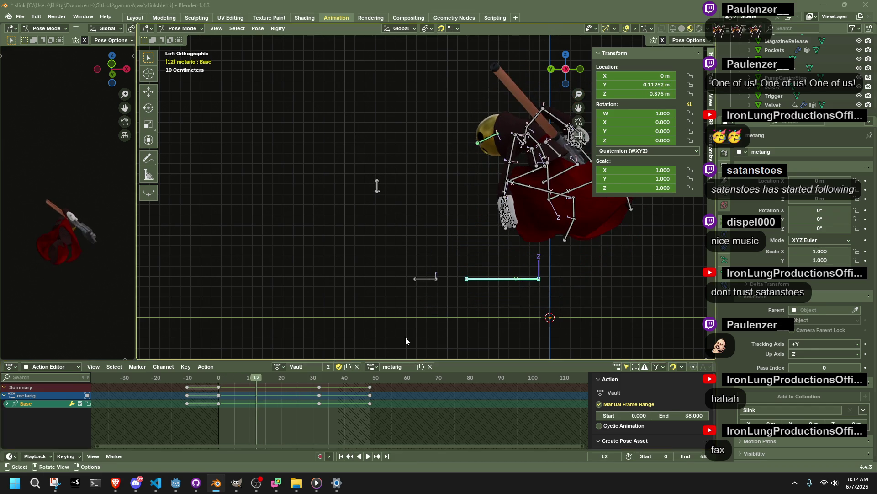
{"action": "key", "text": "alt+Tab"}
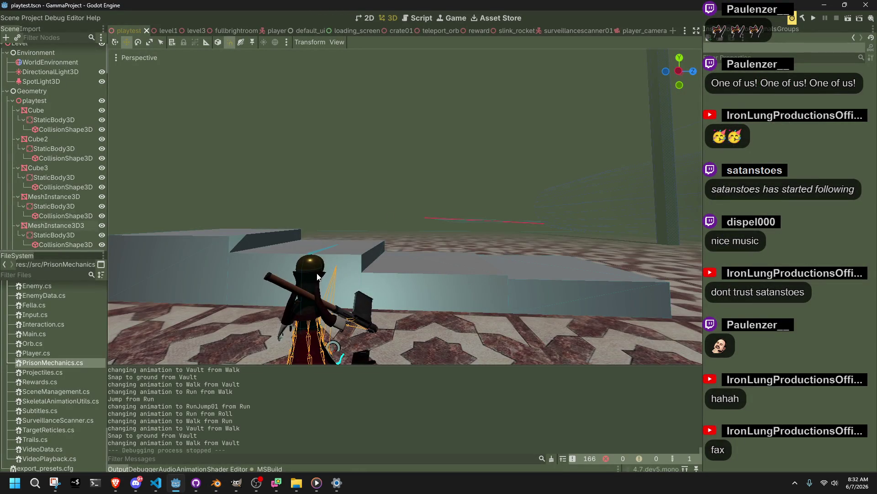
{"action": "key", "text": "alt+Tab"}
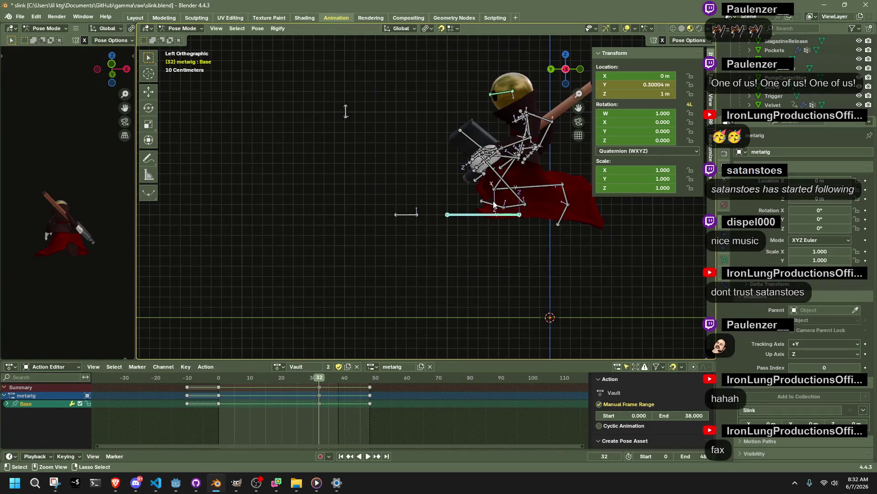
{"action": "left_click_drag", "start_coordinate": [268, 381], "coordinate": [220, 377]}
{"action": "key", "text": "space"}
{"action": "key", "text": "space"}
{"action": "key", "text": "alt+Tab"}
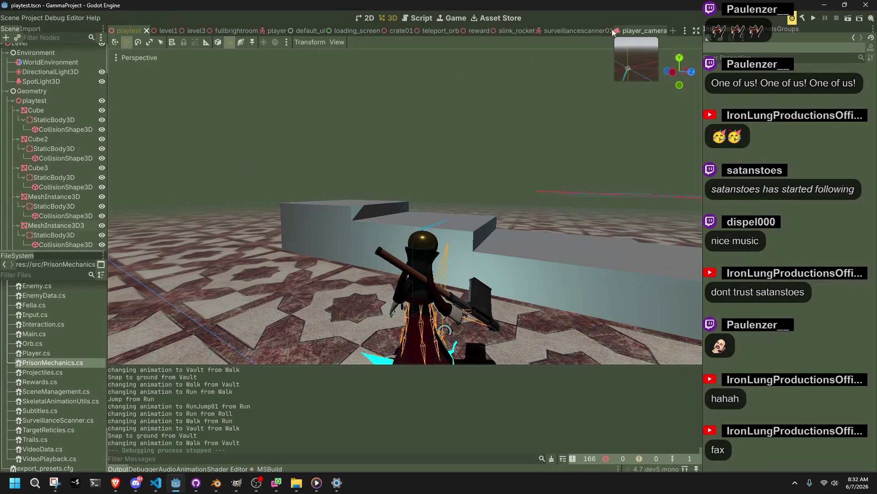
Step: Look over the player scene, then return to the playtest scene and orbit toward the character
{"action": "left_click", "coordinate": [270, 31]}
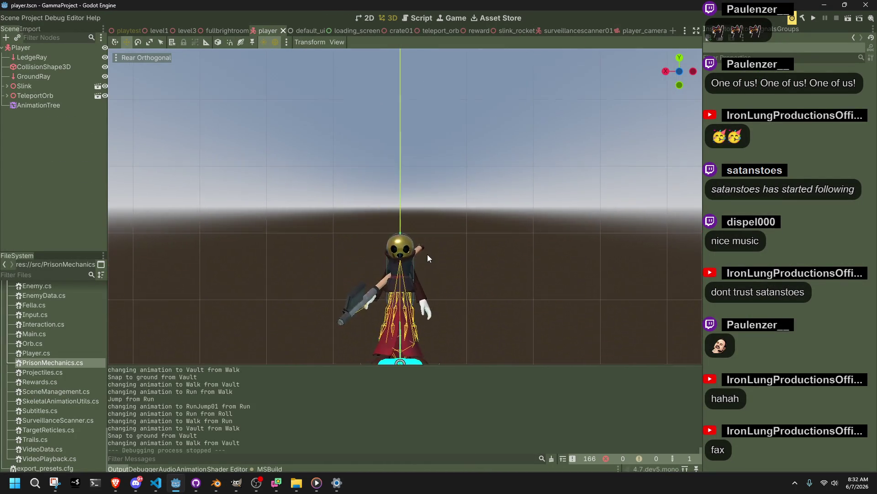
{"action": "scroll", "coordinate": [428, 254], "scroll_direction": "up", "scroll_amount": 5}
{"action": "scroll", "coordinate": [454, 242], "scroll_direction": "down", "scroll_amount": 2}
{"action": "scroll", "coordinate": [455, 242], "scroll_direction": "up", "scroll_amount": 4}
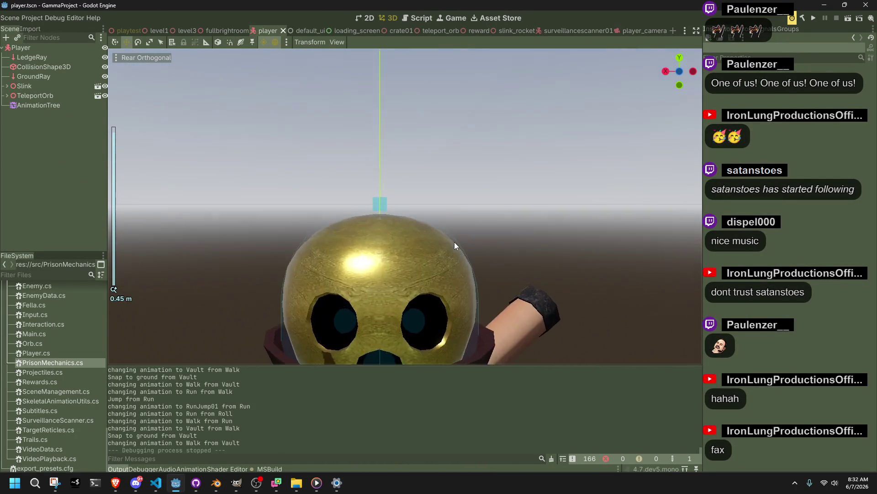
{"action": "scroll", "coordinate": [454, 243], "scroll_direction": "down", "scroll_amount": 6}
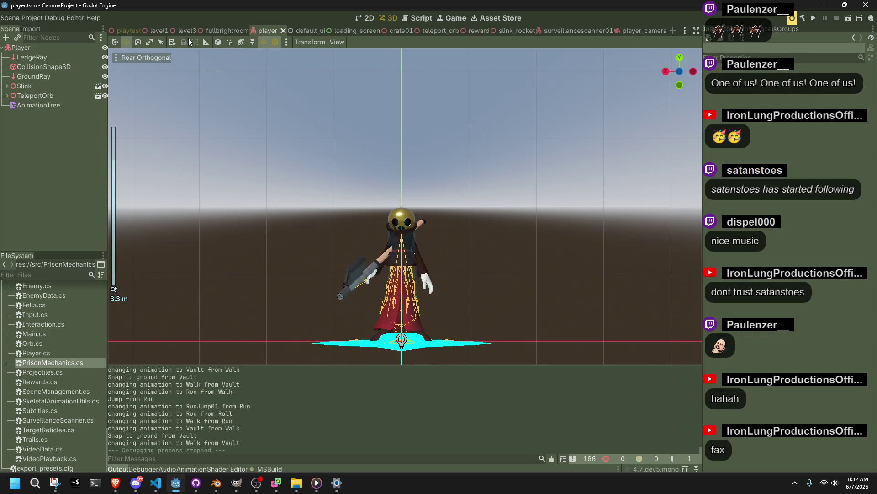
{"action": "left_click", "coordinate": [128, 31]}
{"action": "mouse_move", "coordinate": [484, 226]}
{"action": "left_mouse_down"}
{"action": "mouse_move", "coordinate": [375, 231]}
{"action": "mouse_move", "coordinate": [483, 226]}
{"action": "left_mouse_up"}
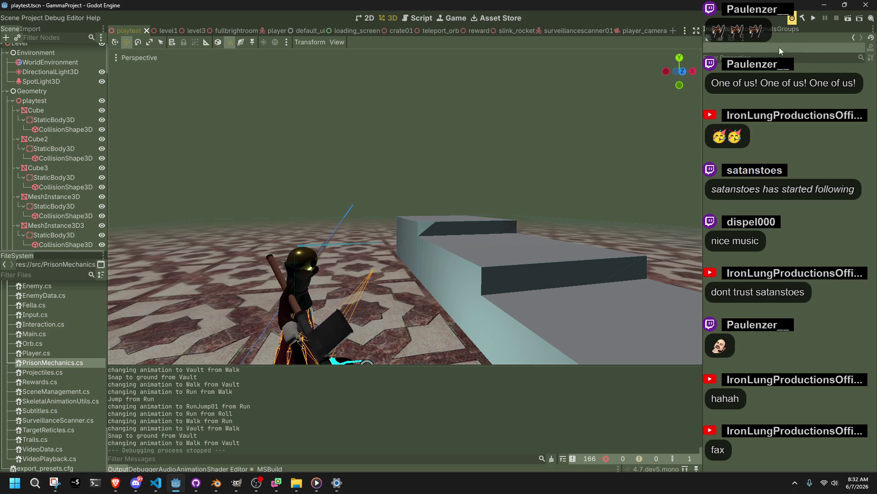
Step: Change the vault correctionSpeed from 4f to 2f in Player.cs, save, and run the game
{"action": "left_click", "coordinate": [155, 482]}
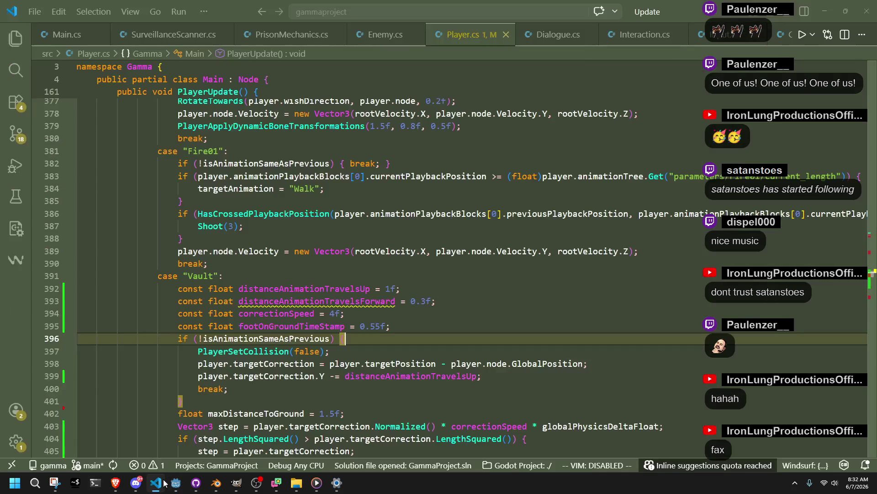
{"action": "left_click", "coordinate": [336, 317]}
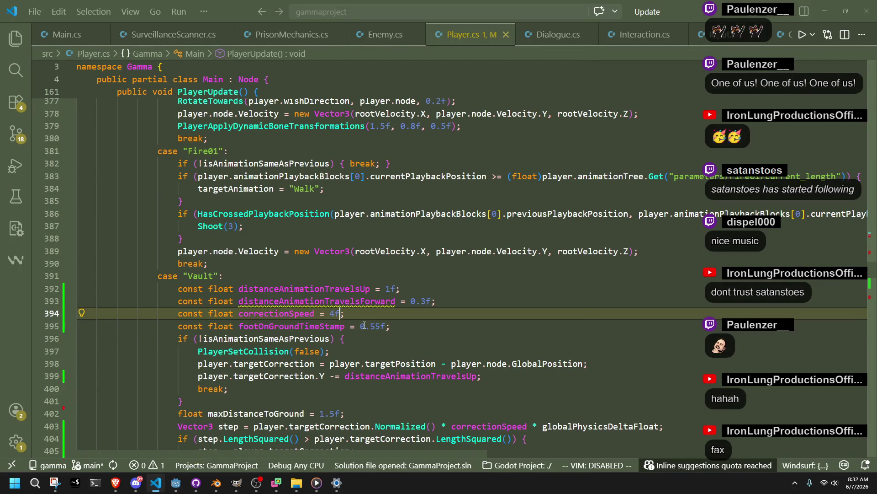
{"action": "type", "text": "2"}
{"action": "key", "text": "ctrl+s"}
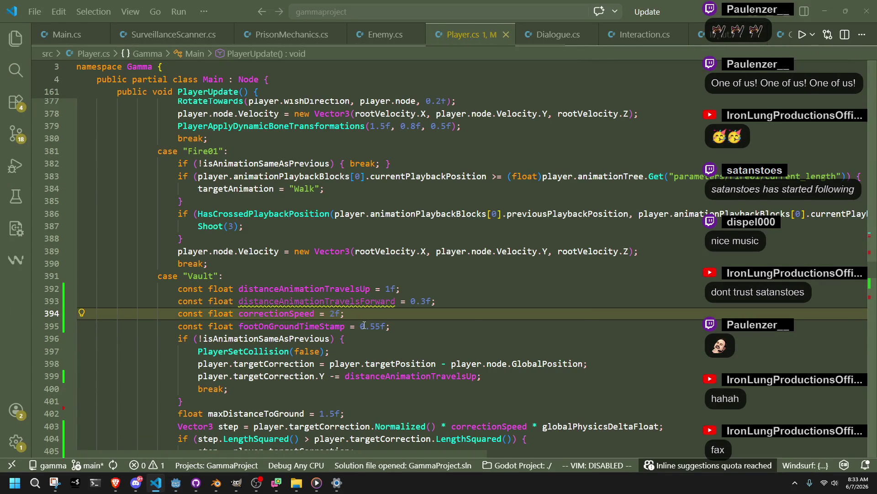
{"action": "key", "text": "alt+Tab"}
{"action": "left_click", "coordinate": [813, 21]}
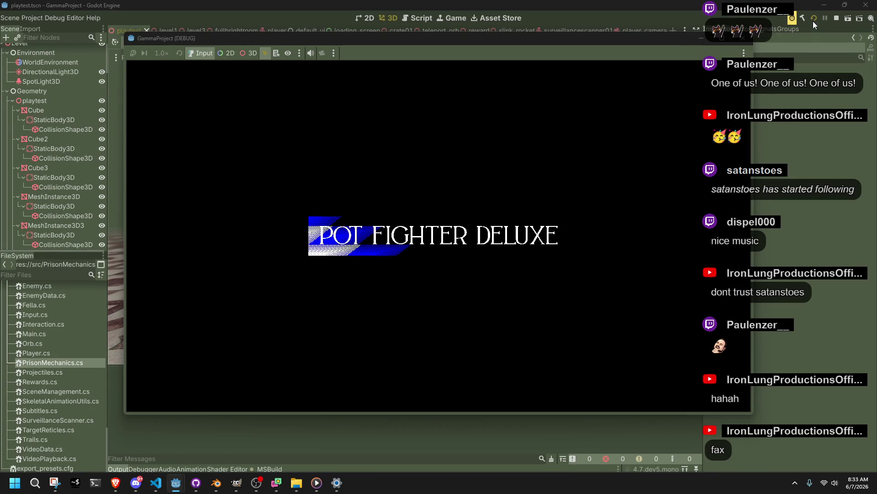
Step: Vault onto the grey step block repeatedly, then run, jump off it and roll
{"action": "key", "text": "w"}
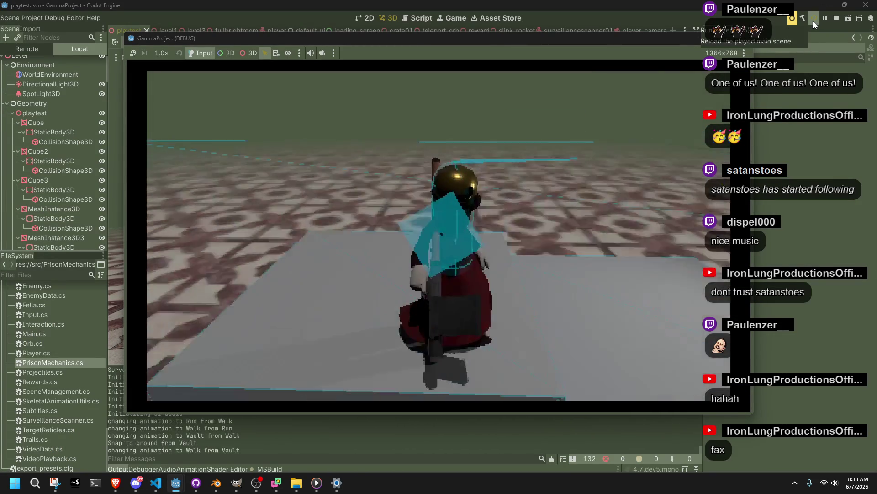
{"action": "key", "text": "space"}
{"action": "key", "text": "space"}
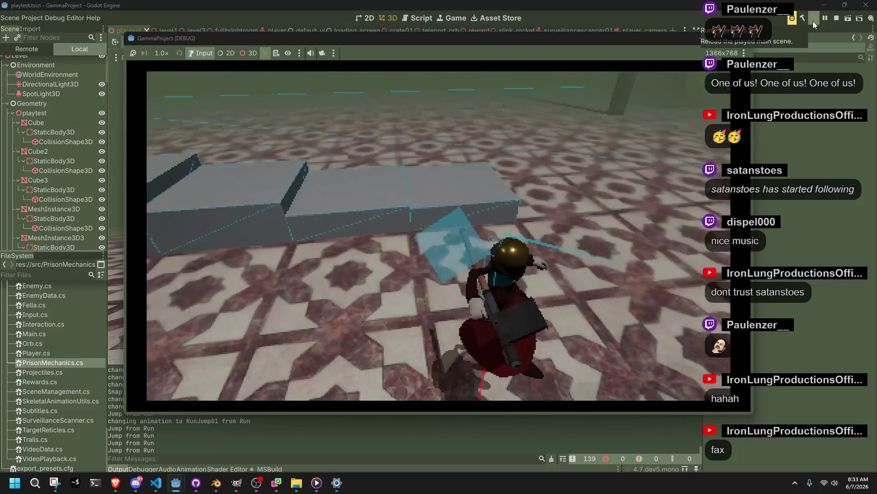
{"action": "key", "text": "w"}
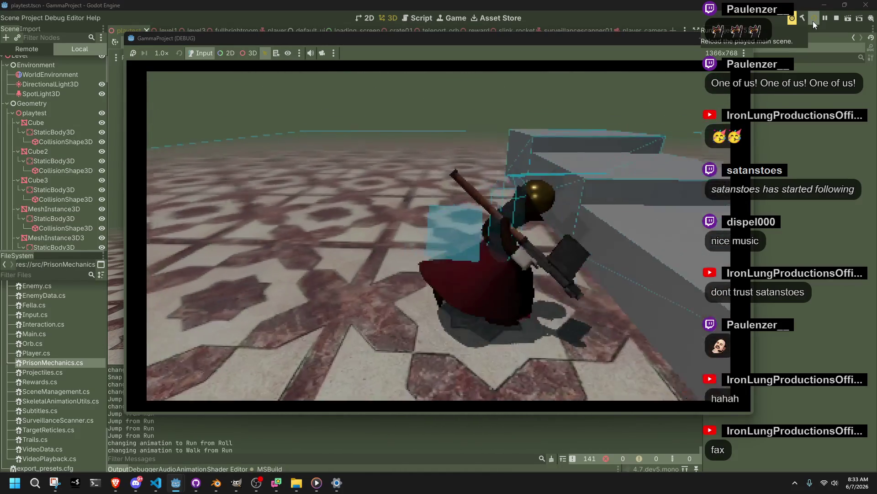
{"action": "key", "text": "w"}
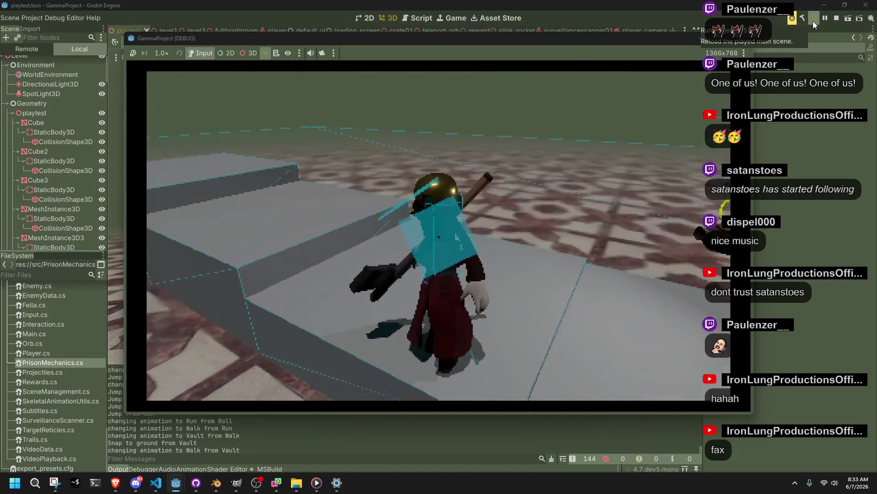
{"action": "key", "text": "w"}
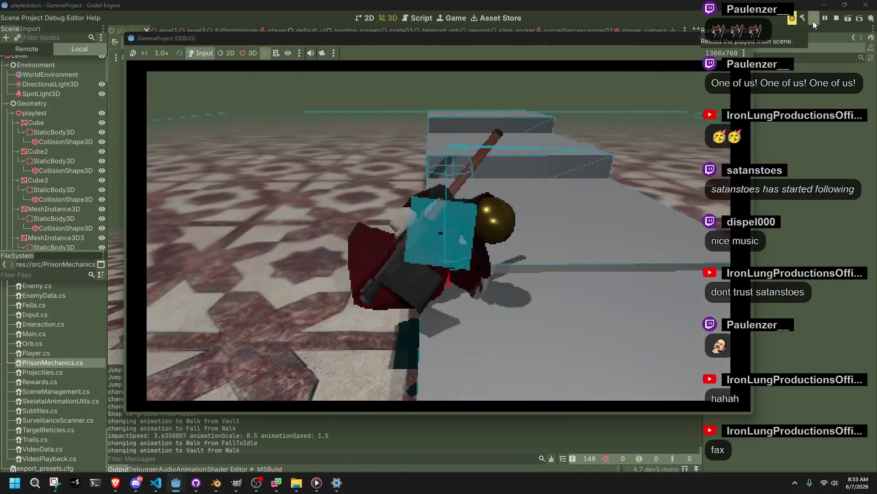
{"action": "key", "text": "s"}
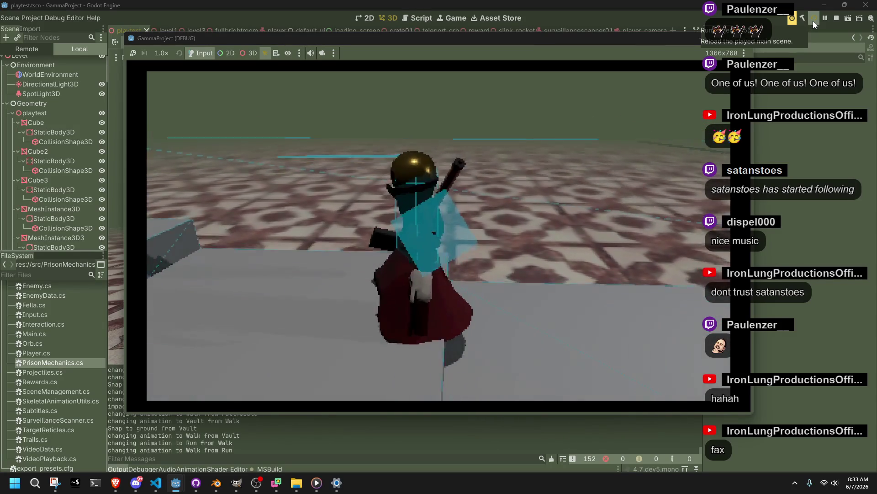
{"action": "key", "text": "w"}
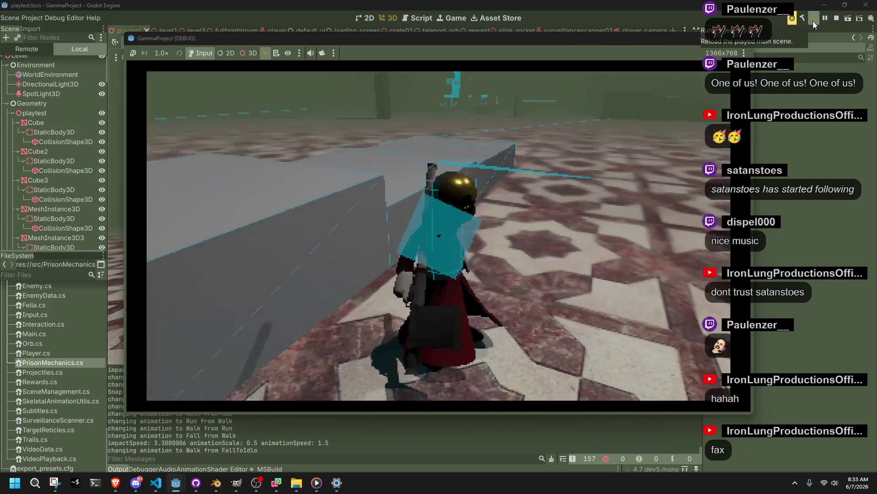
{"action": "key", "text": "w"}
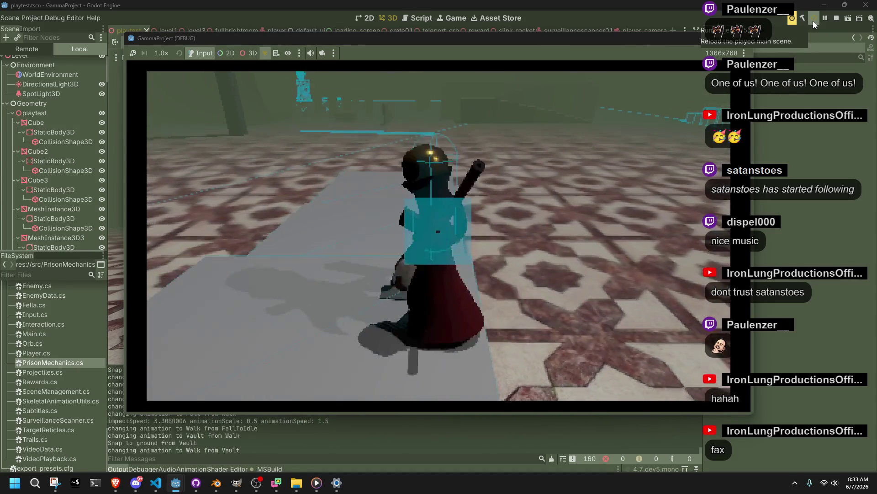
{"action": "key", "text": "space"}
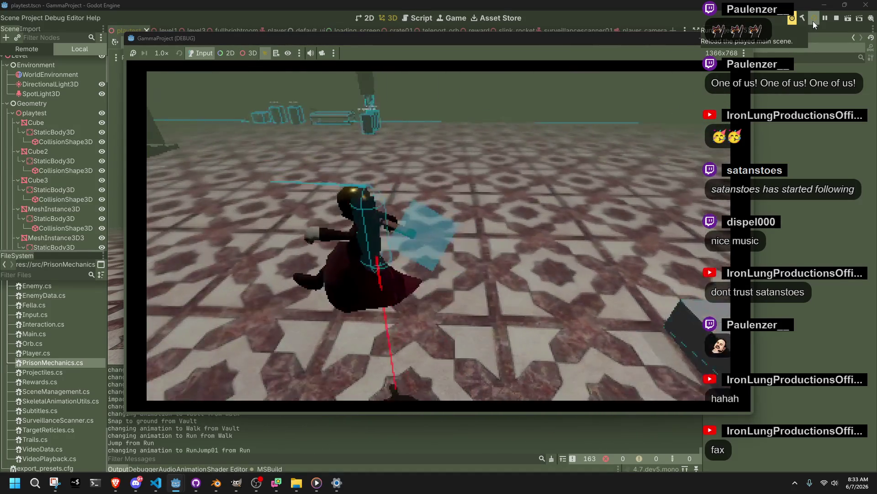
{"action": "key", "text": "w"}
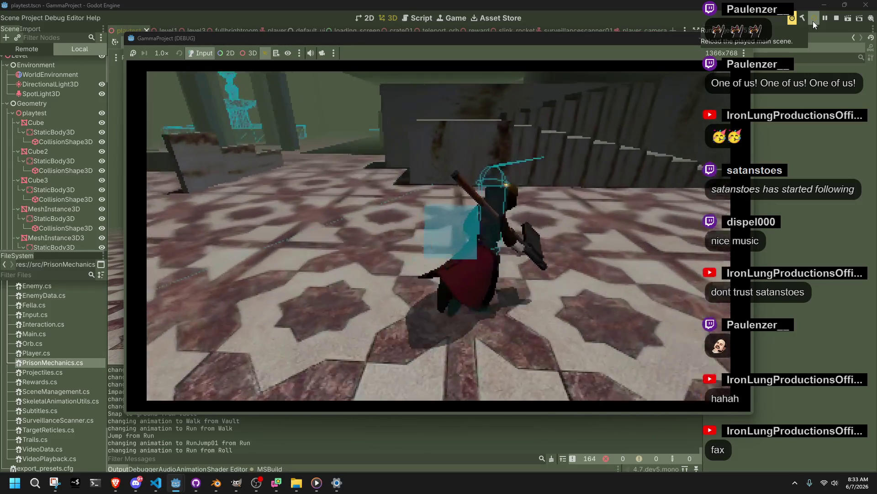
Step: Vault up the stairs onto the ledge, then jump off twice with a landing roll
{"action": "key", "text": "w"}
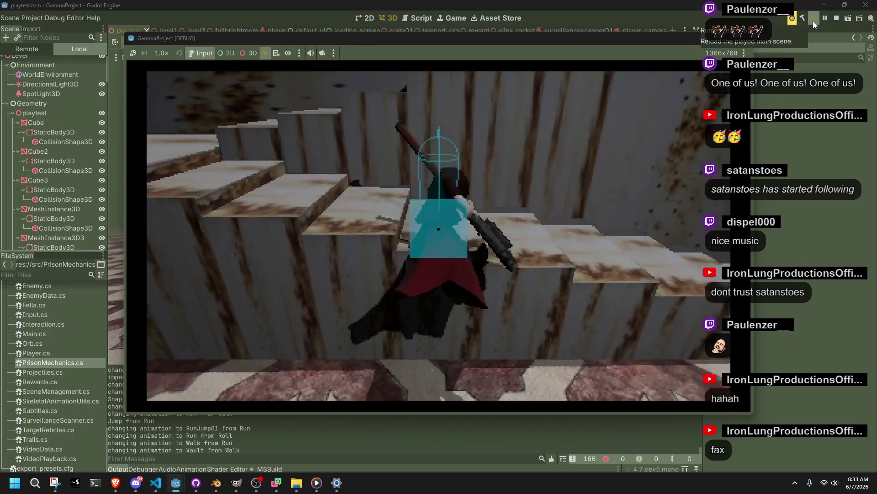
{"action": "key", "text": "w"}
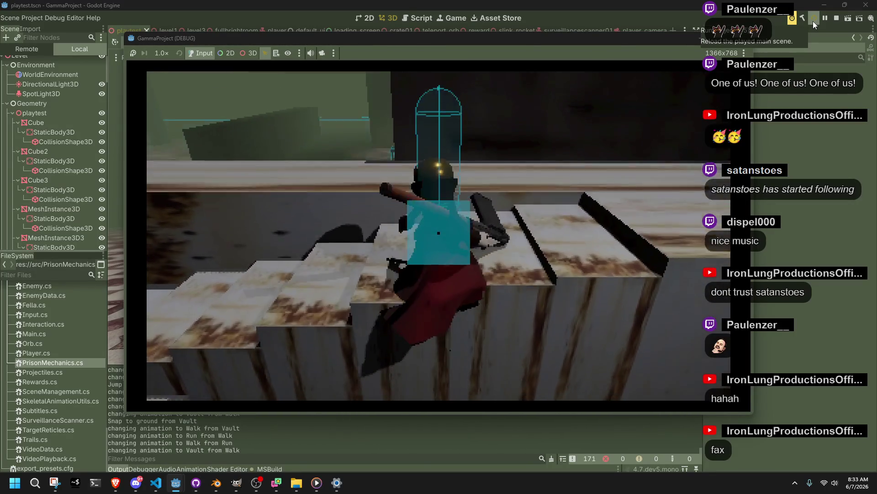
{"action": "key", "text": "w"}
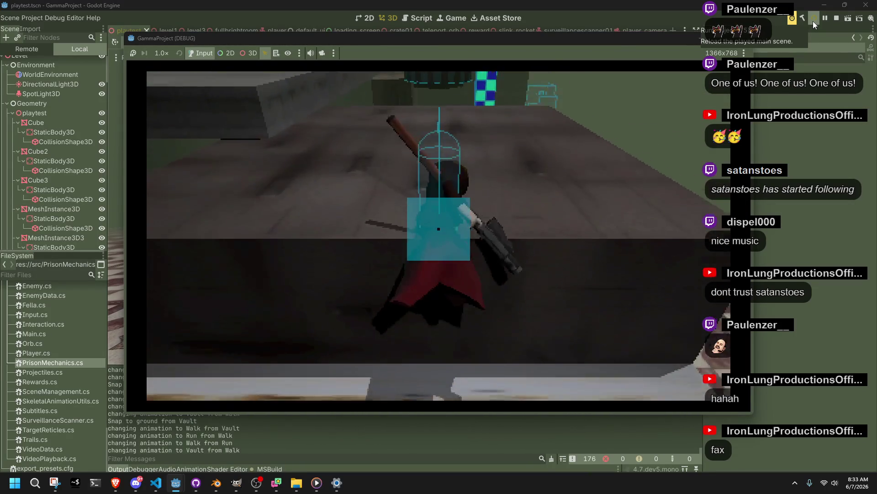
{"action": "key", "text": "w"}
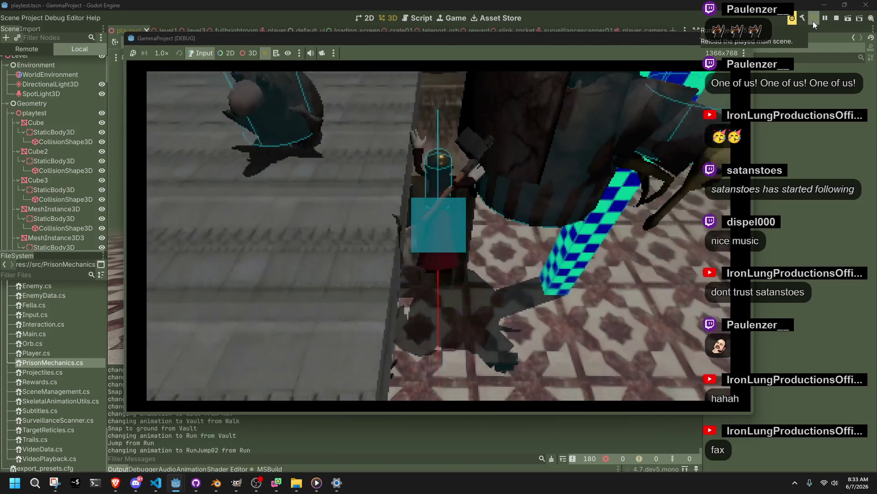
{"action": "key", "text": "space"}
{"action": "key", "text": "w"}
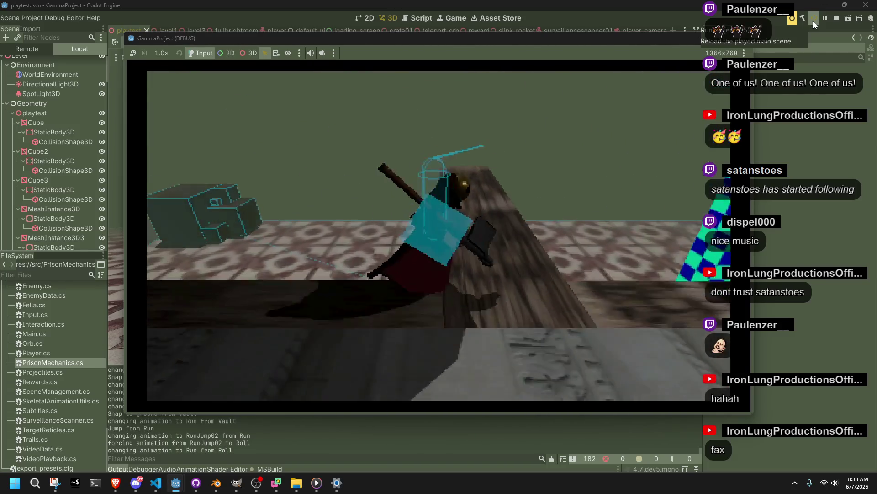
{"action": "key", "text": "space"}
{"action": "key", "text": "w"}
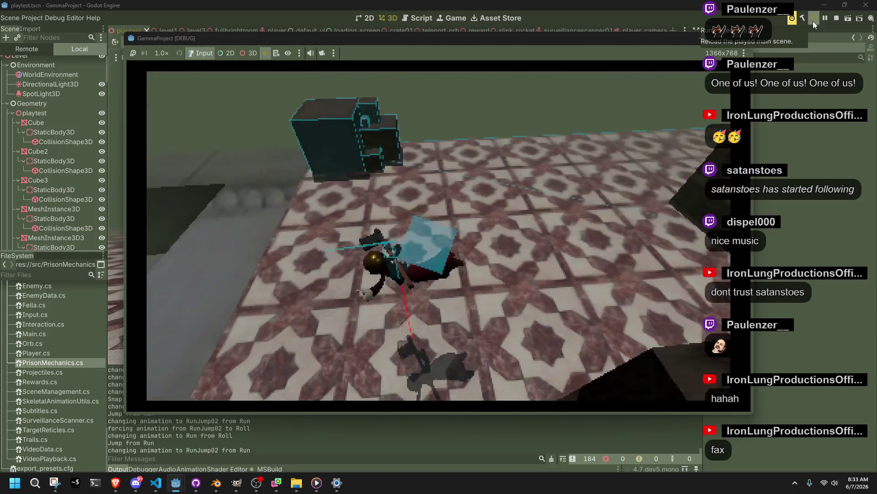
Step: Vault onto the crates, jump down to the tiled floor, and jump up onto the ledge
{"action": "key", "text": "w"}
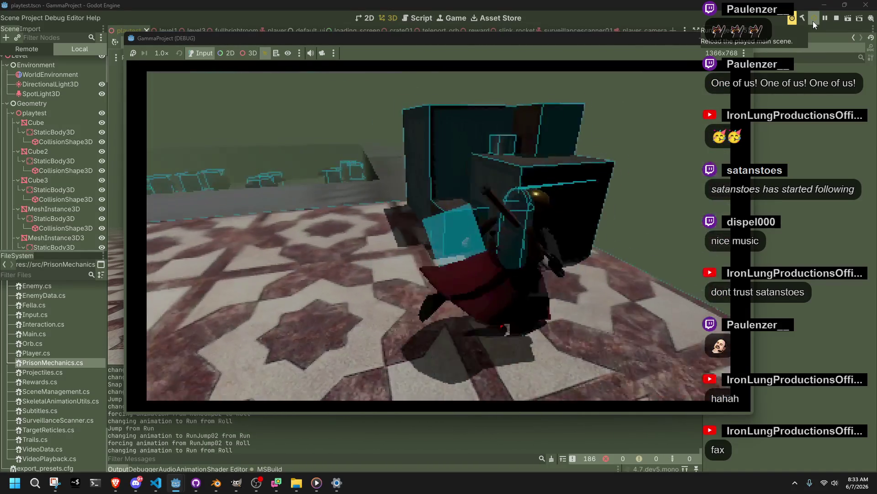
{"action": "key", "text": "w"}
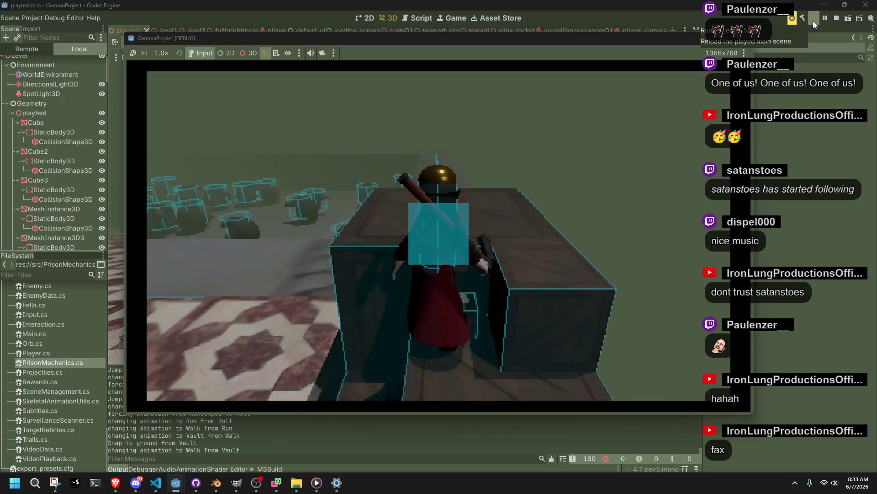
{"action": "key", "text": "w"}
{"action": "key", "text": "space"}
{"action": "key", "text": "w"}
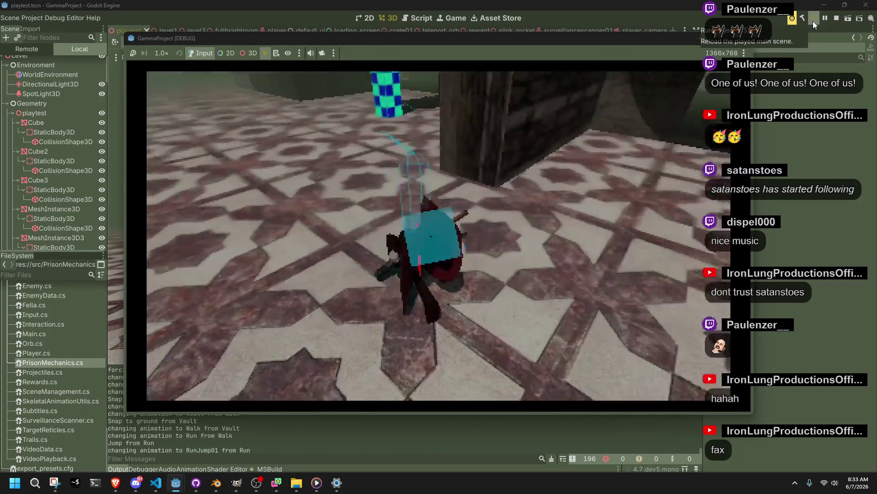
{"action": "key", "text": "w"}
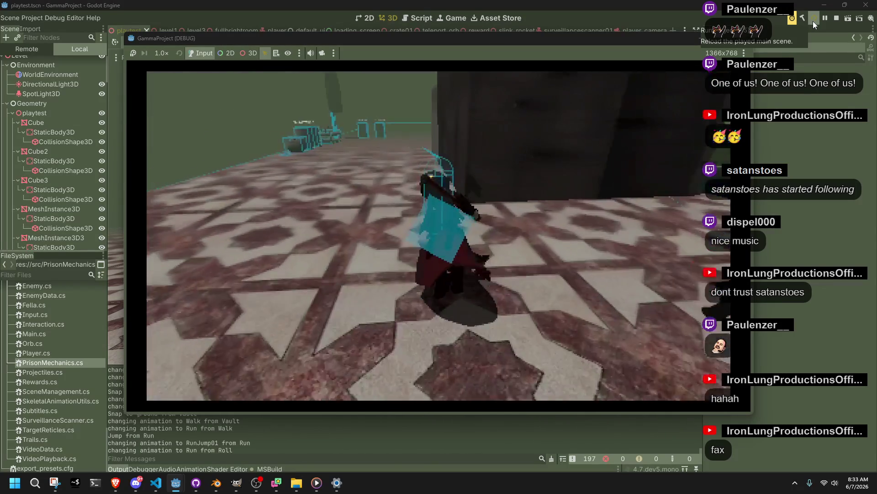
{"action": "key", "text": "w"}
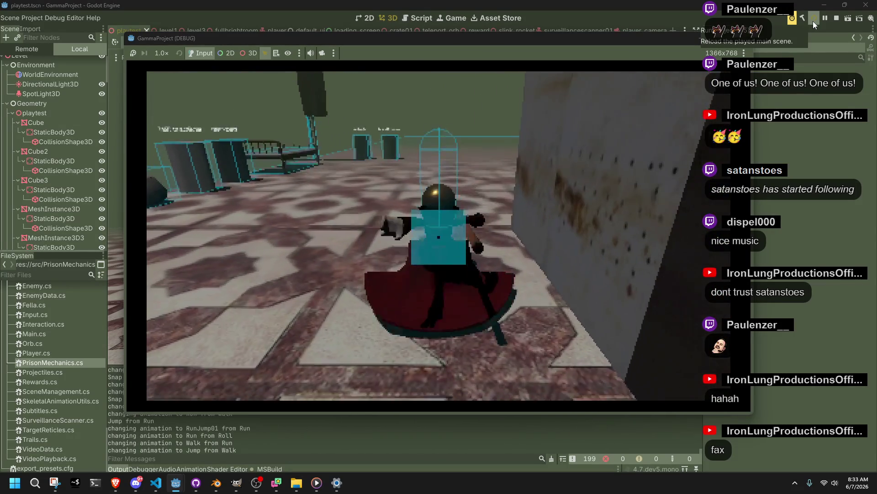
{"action": "key", "text": "space"}
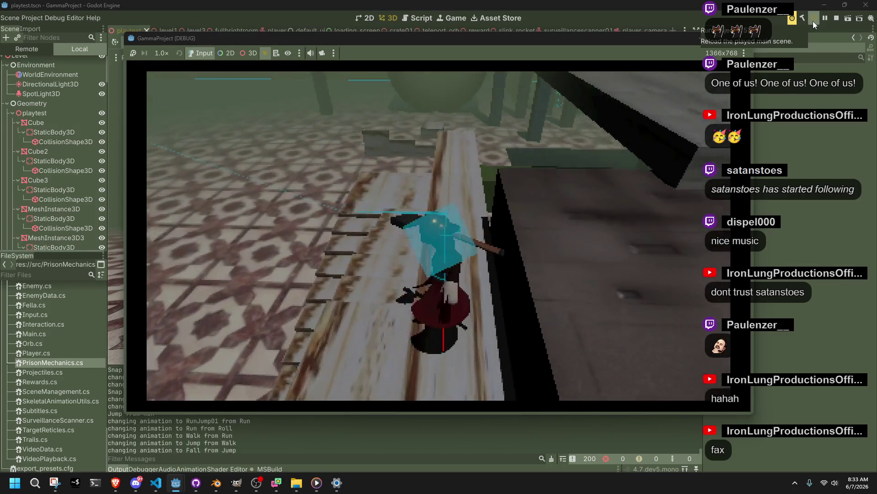
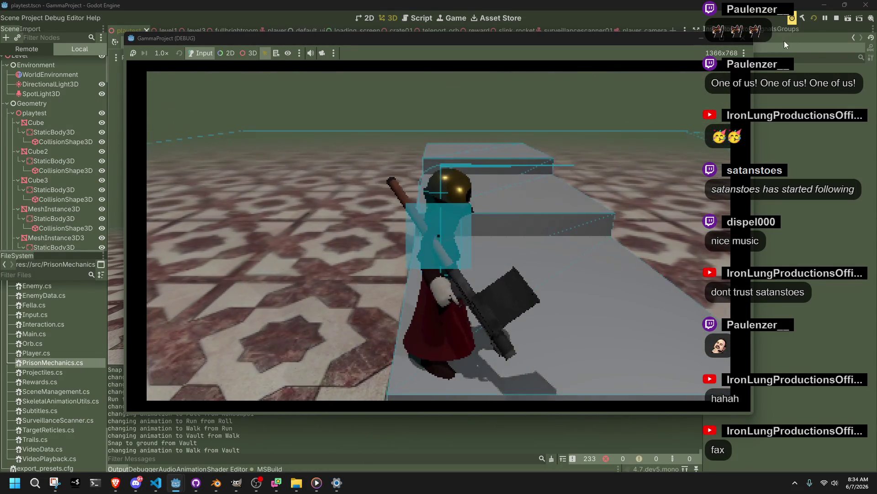
Step: Stop the game and pan the Player's AnimationTree state machine to reveal more states
{"action": "left_click", "coordinate": [739, 40]}
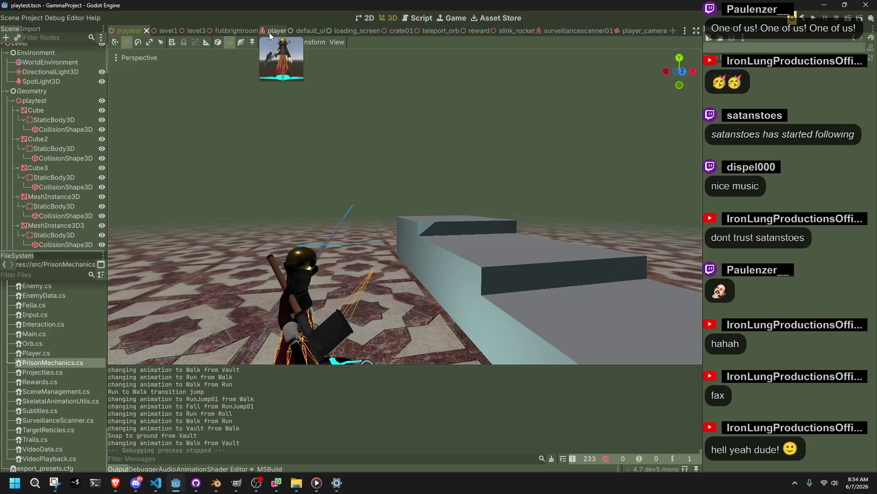
{"action": "left_click", "coordinate": [267, 31]}
{"action": "left_click", "coordinate": [29, 104]}
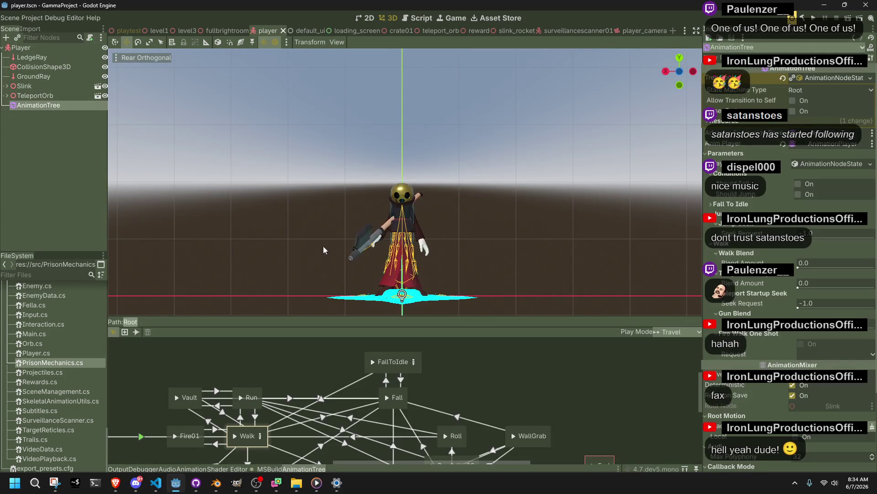
{"action": "mouse_move", "coordinate": [474, 397]}
{"action": "left_mouse_down"}
{"action": "mouse_move", "coordinate": [524, 314]}
{"action": "mouse_move", "coordinate": [475, 267]}
{"action": "mouse_move", "coordinate": [481, 323]}
{"action": "mouse_move", "coordinate": [556, 360]}
{"action": "mouse_move", "coordinate": [678, 398]}
{"action": "mouse_move", "coordinate": [731, 362]}
{"action": "mouse_move", "coordinate": [577, 258]}
{"action": "mouse_move", "coordinate": [471, 334]}
{"action": "mouse_move", "coordinate": [528, 379]}
{"action": "mouse_move", "coordinate": [531, 403]}
{"action": "mouse_move", "coordinate": [530, 391]}
{"action": "left_mouse_up"}
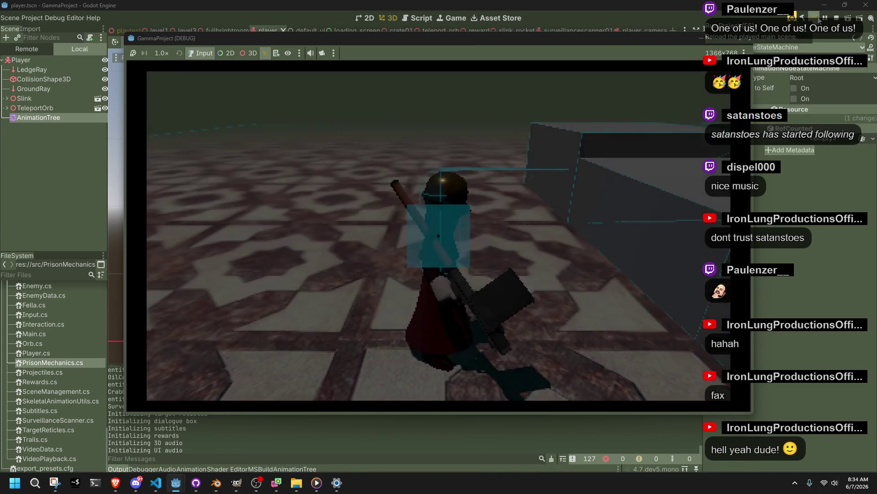
Step: Run the character at the wall and vault over it, then close the game and return to Player.cs
{"action": "key", "text": "w"}
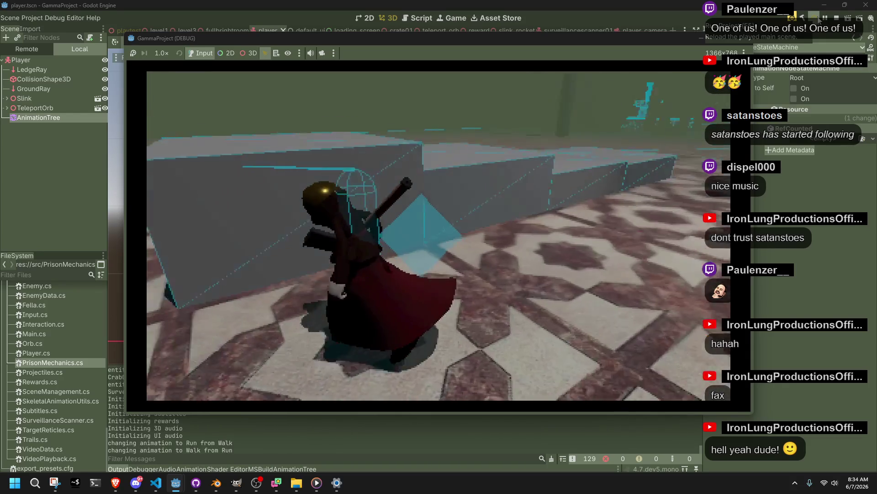
{"action": "key", "text": "space"}
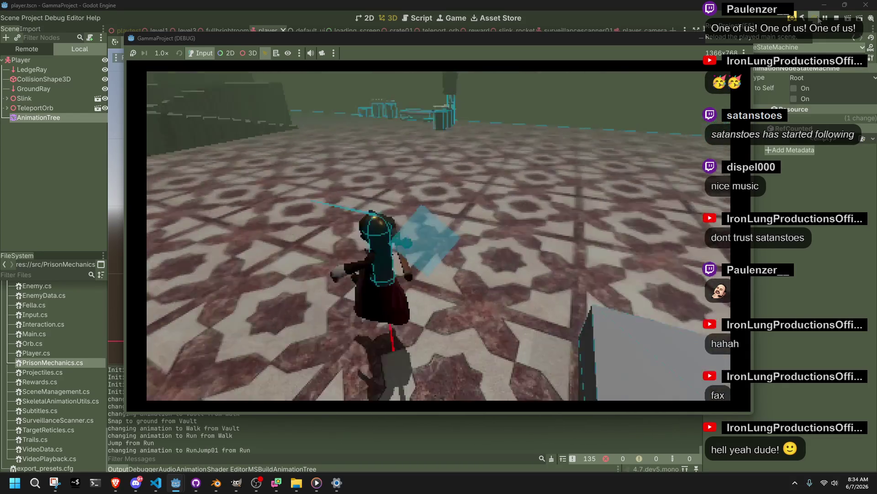
{"action": "key", "text": "space"}
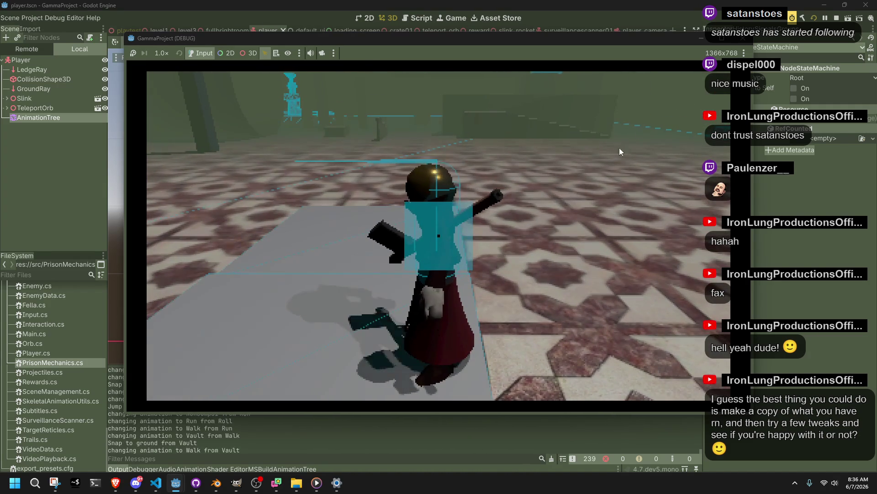
{"action": "key", "text": "F8"}
{"action": "left_click", "coordinate": [156, 483]}
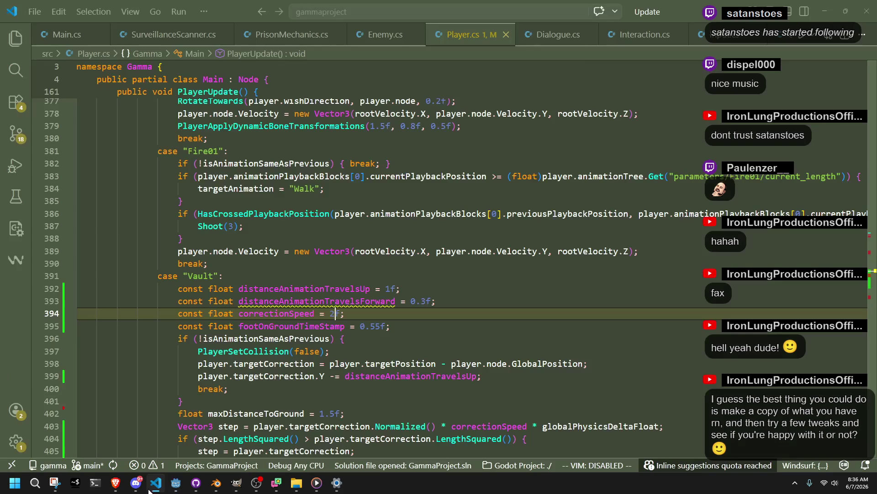
Step: After line 399, add targetCorrection = targetCorrection.Normalized() * distanceAnimationTravelsForward, save, and rerun the game
{"action": "left_click", "coordinate": [403, 351]}
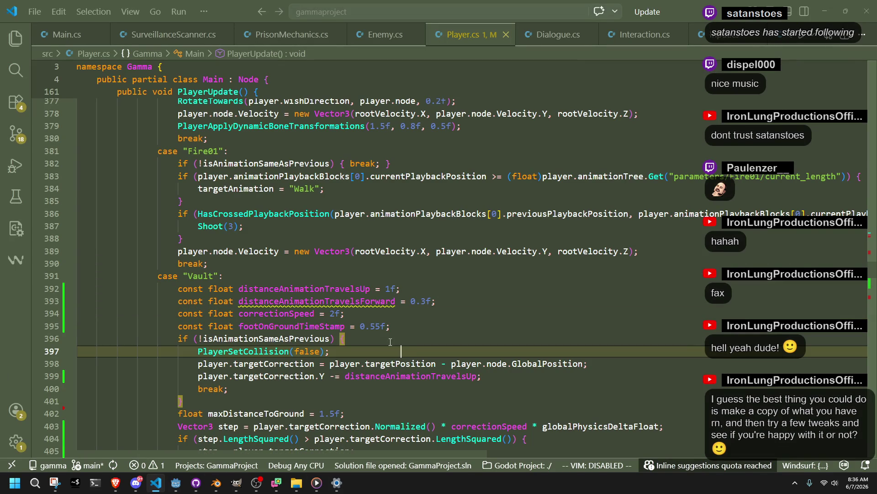
{"action": "left_click", "coordinate": [374, 339]}
{"action": "left_click", "coordinate": [501, 373]}
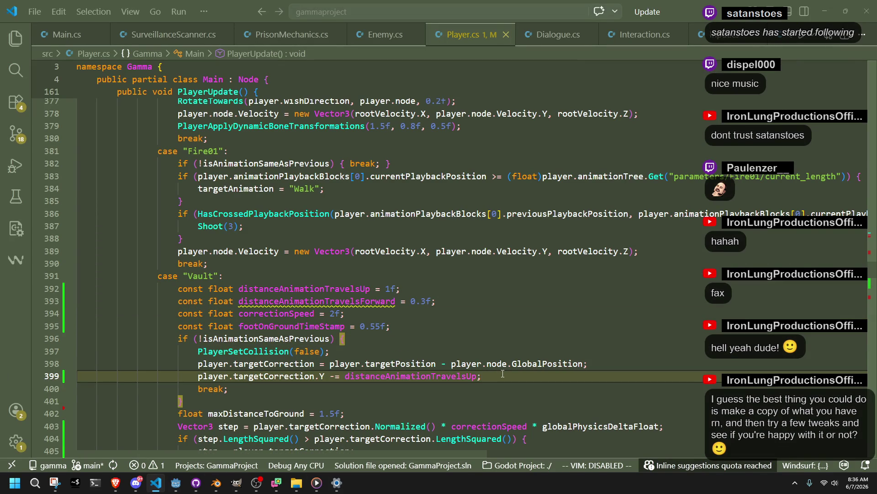
{"action": "key", "text": "Return"}
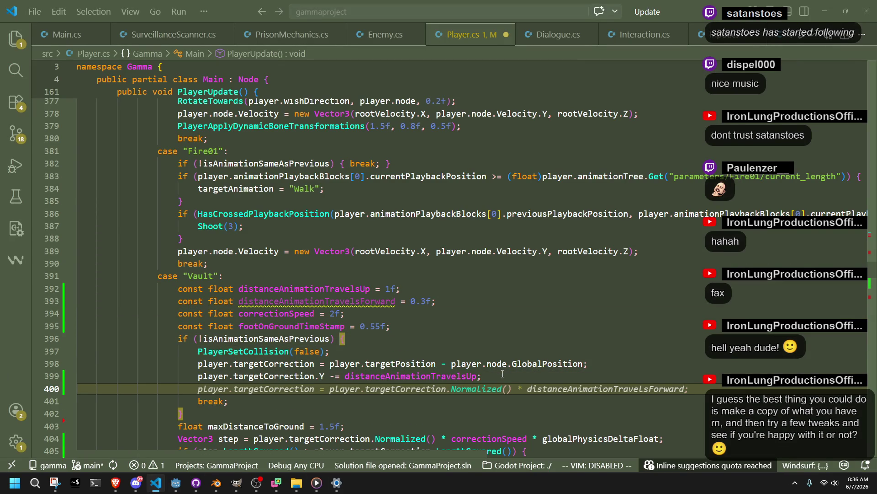
{"action": "key", "text": "Tab"}
{"action": "key", "text": "ctrl+s"}
{"action": "key", "text": "alt+Tab"}
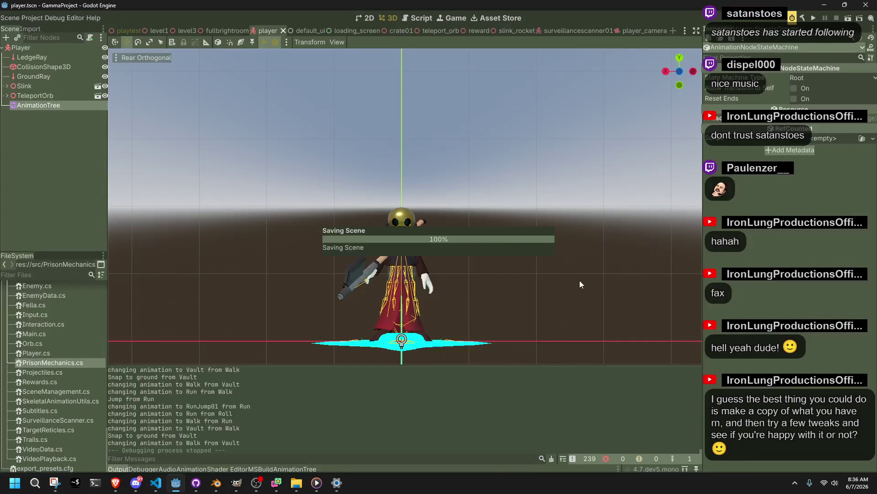
{"action": "left_click", "coordinate": [814, 18]}
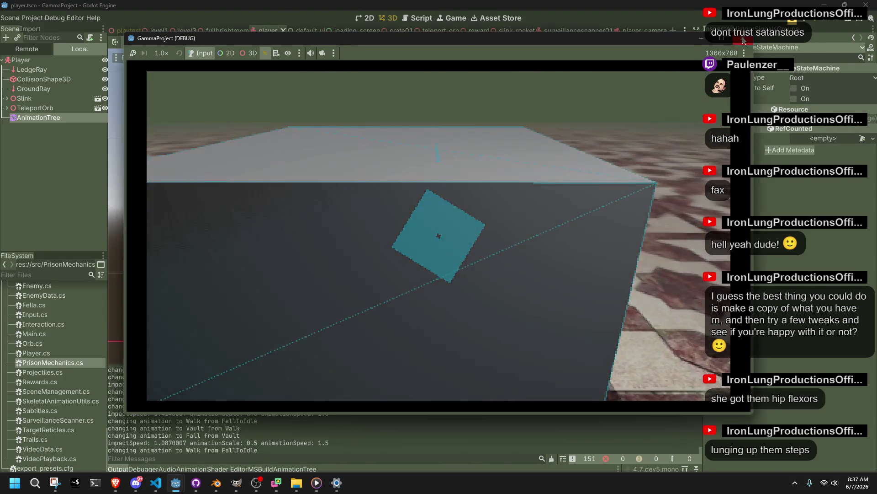
Step: Return to Player.cs with the caret in the Vault setup block
{"action": "key", "text": "alt+Tab"}
{"action": "left_click", "coordinate": [343, 339]}
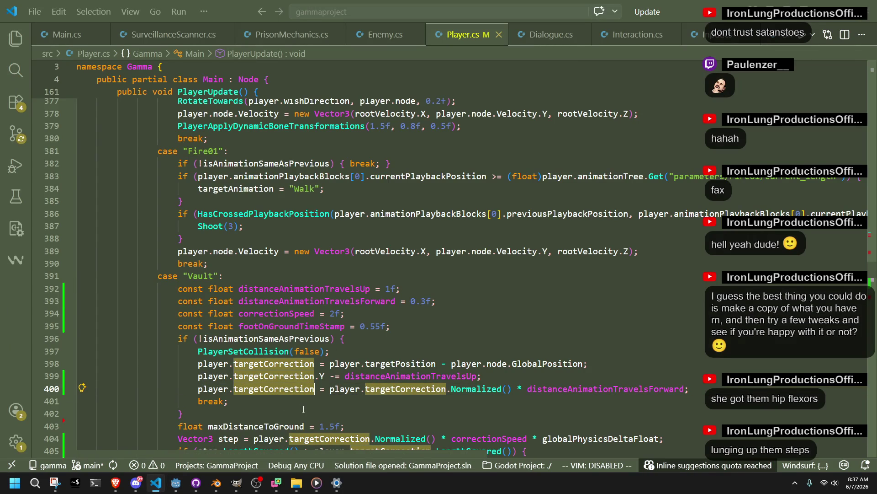
Step: Replace the normalization on line 400 with an unfinished player.targetCorrection.X statement
{"action": "key", "text": "Down"}
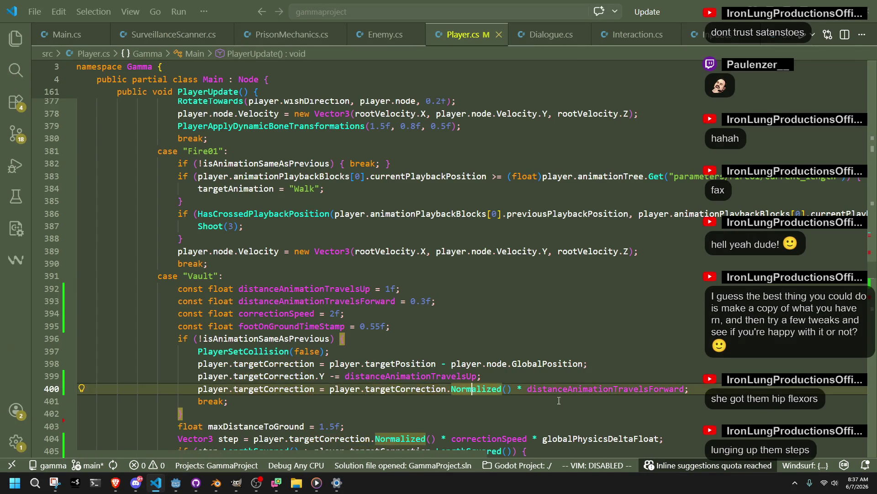
{"action": "left_click_drag", "start_coordinate": [723, 387], "coordinate": [717, 380]}
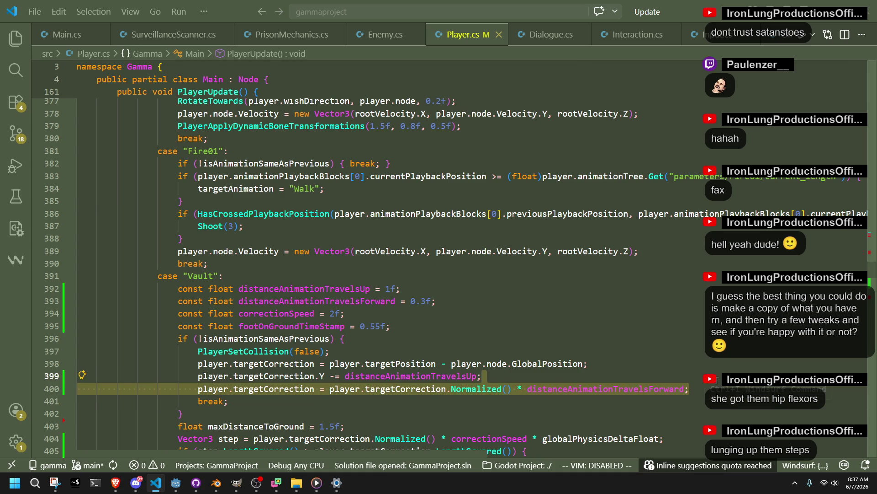
{"action": "key", "text": "BackSpace"}
{"action": "key", "text": "Return"}
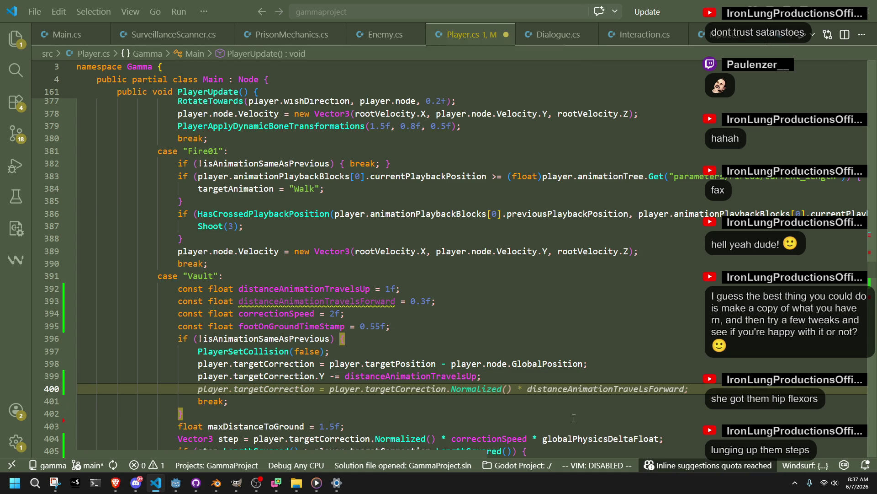
{"action": "type", "text": "player."}
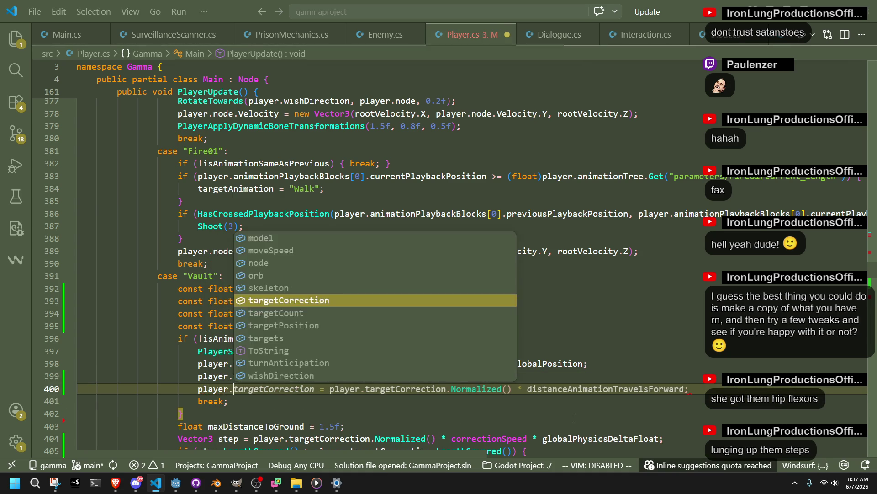
{"action": "type", "text": "targetCorrection -="}
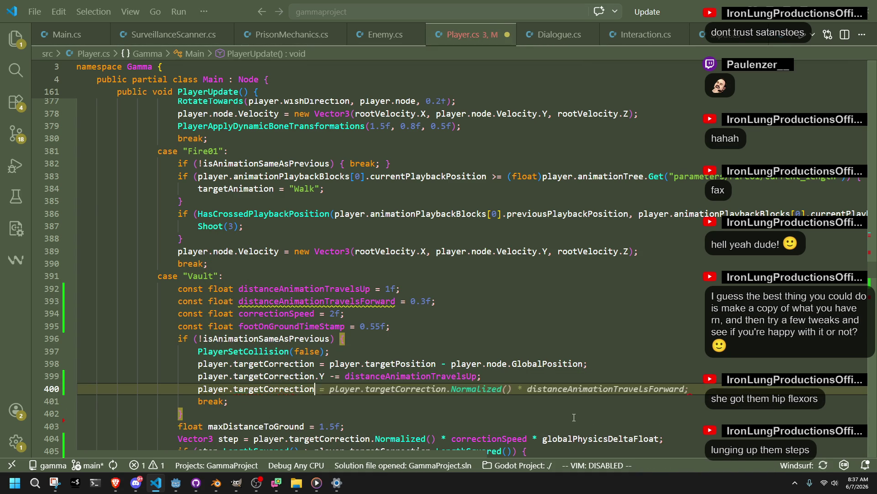
{"action": "key", "text": "BackSpace"}
{"action": "key", "text": "BackSpace"}
{"action": "key", "text": "BackSpace"}
{"action": "type", "text": ".X"}
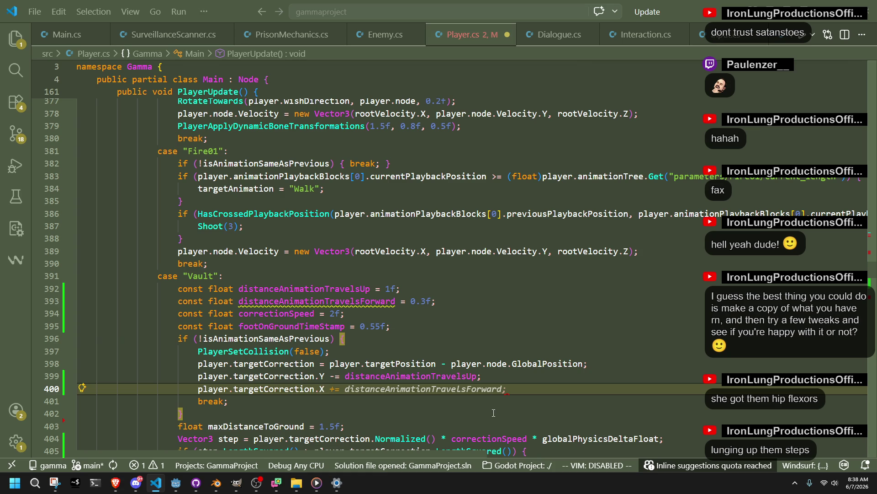
Step: Review the Vault case around distanceAnimationTravelsUp, ending at the end of line 400
{"action": "key", "text": "alt+Tab"}
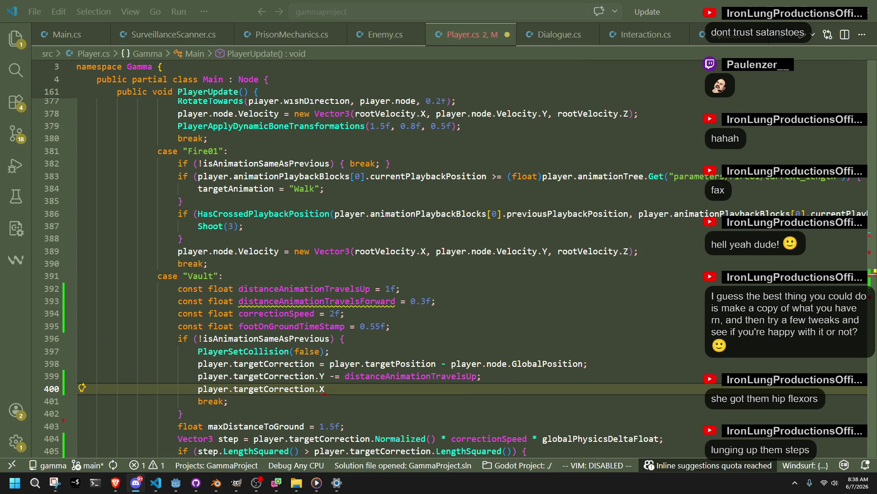
{"action": "key", "text": "alt+Tab"}
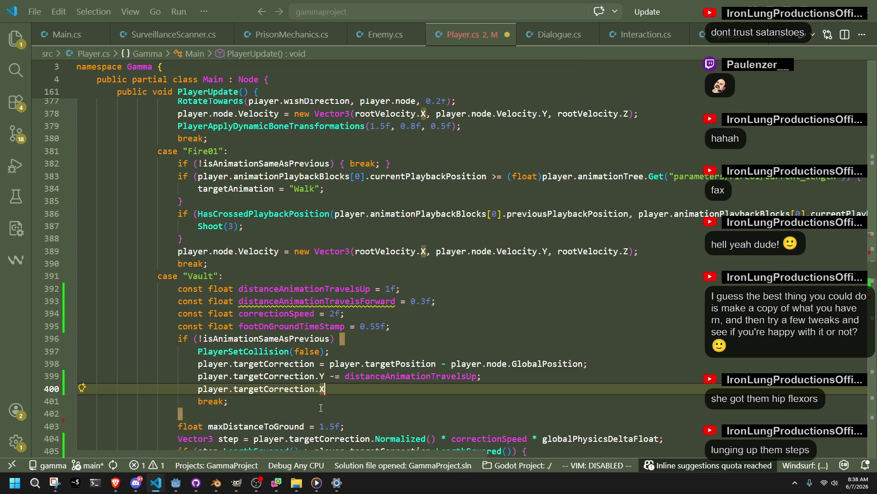
{"action": "scroll", "coordinate": [320, 408], "scroll_direction": "down", "scroll_amount": 2}
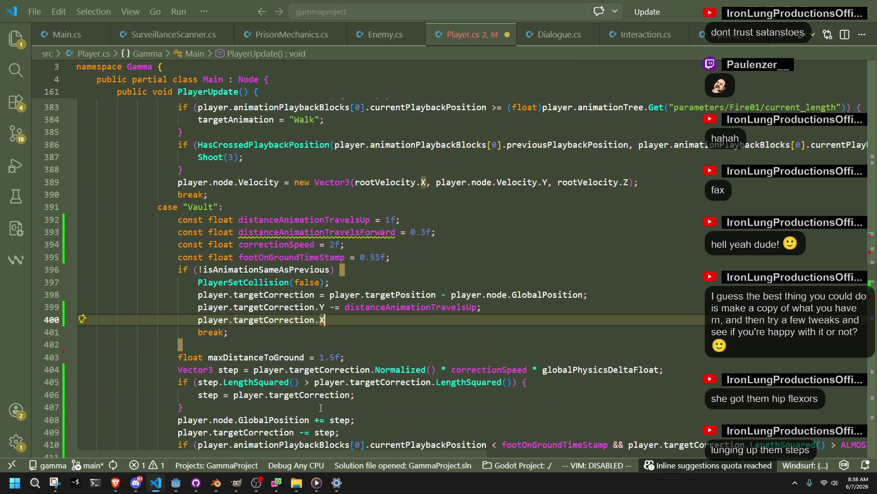
{"action": "scroll", "coordinate": [321, 407], "scroll_direction": "down", "scroll_amount": 1}
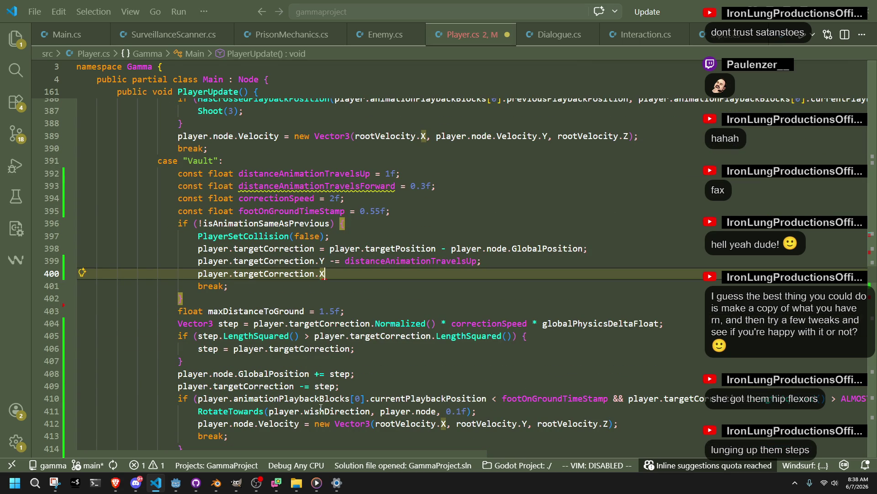
{"action": "scroll", "coordinate": [321, 408], "scroll_direction": "up", "scroll_amount": 1}
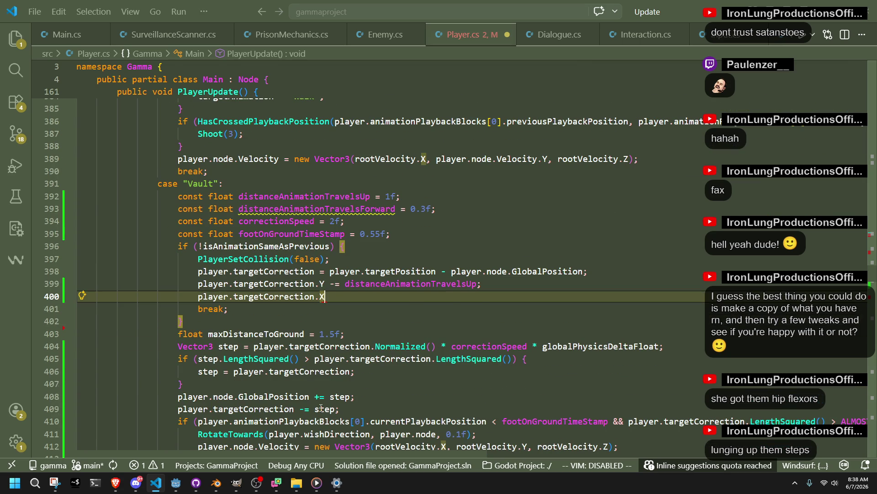
{"action": "left_click", "coordinate": [336, 310]}
{"action": "double_click", "coordinate": [411, 284]}
{"action": "left_click", "coordinate": [365, 302]}
{"action": "left_click", "coordinate": [359, 322]}
{"action": "key", "text": "Up"}
{"action": "key", "text": "Up"}
Step: Remove .X, accept the suggested normalization statement on line 400, and save Player.cs
{"action": "key", "text": "BackSpace"}
{"action": "key", "text": "BackSpace"}
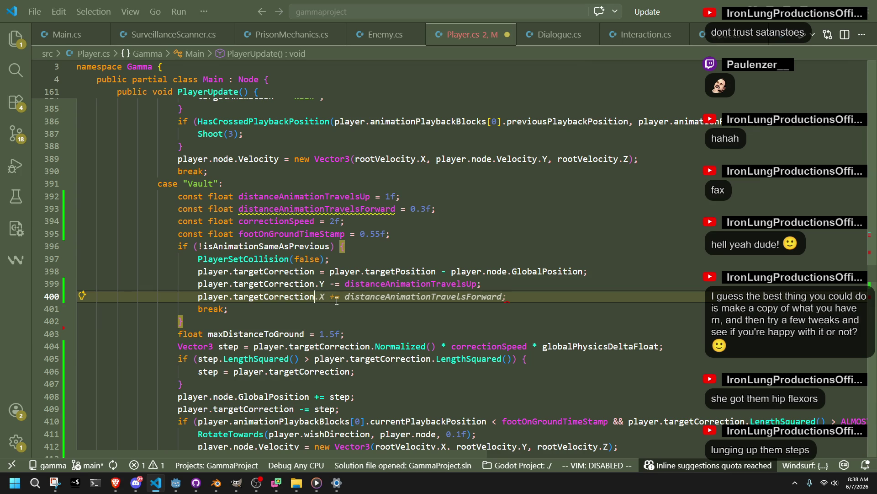
{"action": "key", "text": "Tab"}
{"action": "key", "text": "ctrl+s"}
{"action": "key", "text": "Down"}
{"action": "key", "text": "Down"}
{"action": "key", "text": "Down"}
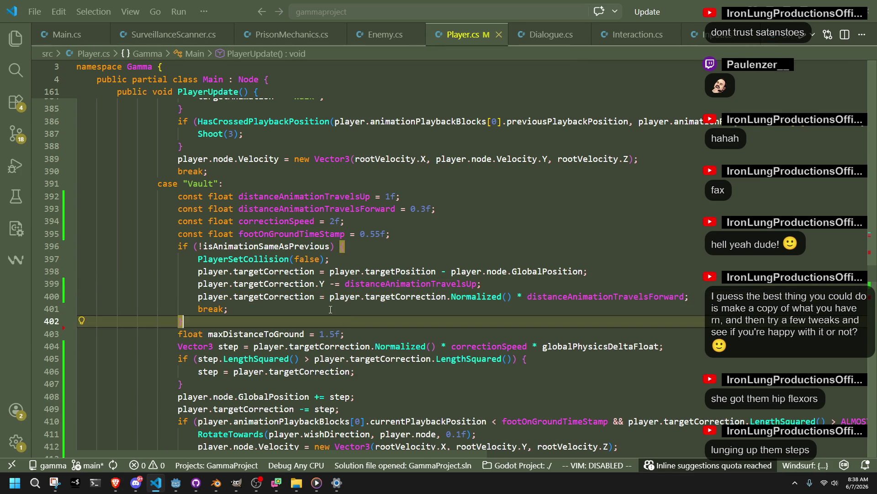
{"action": "key", "text": "Up"}
{"action": "key", "text": "Up"}
{"action": "key", "text": "Home"}
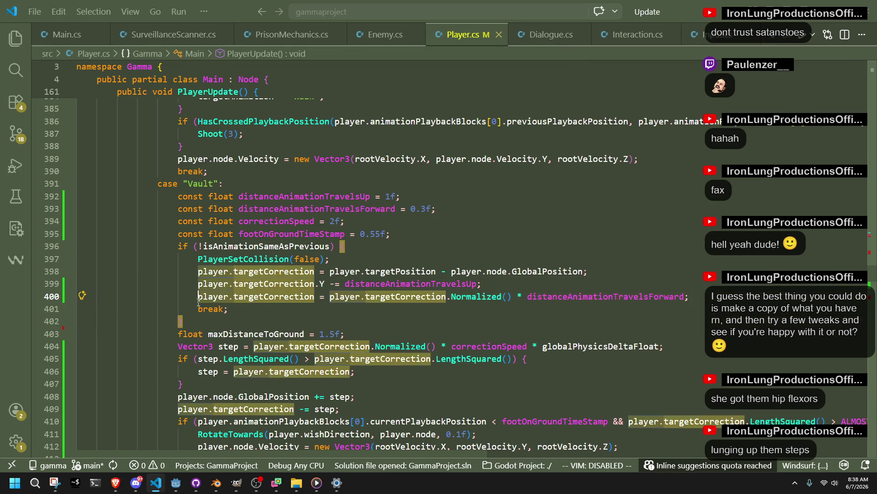
{"action": "left_click", "coordinate": [329, 297]}
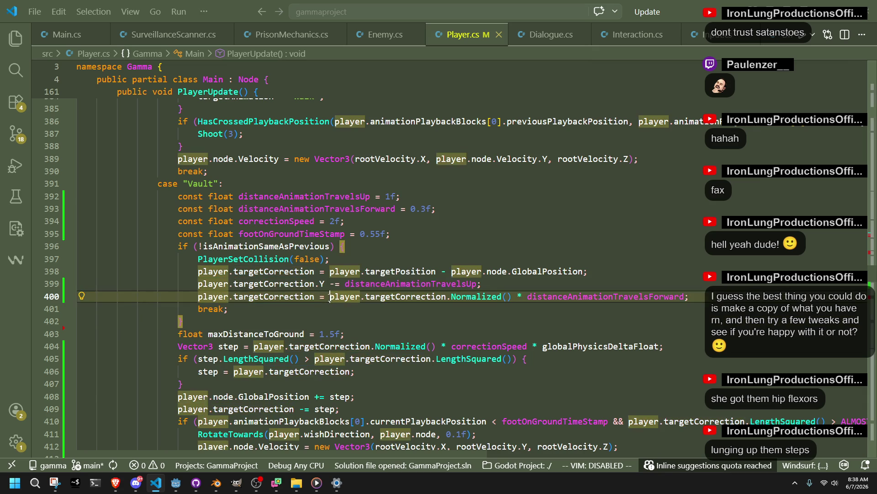
Step: Turn line 400 into a new Vector3 with X, Y, Z arguments, commenting out the old expression
{"action": "type", "text": "new vector"}
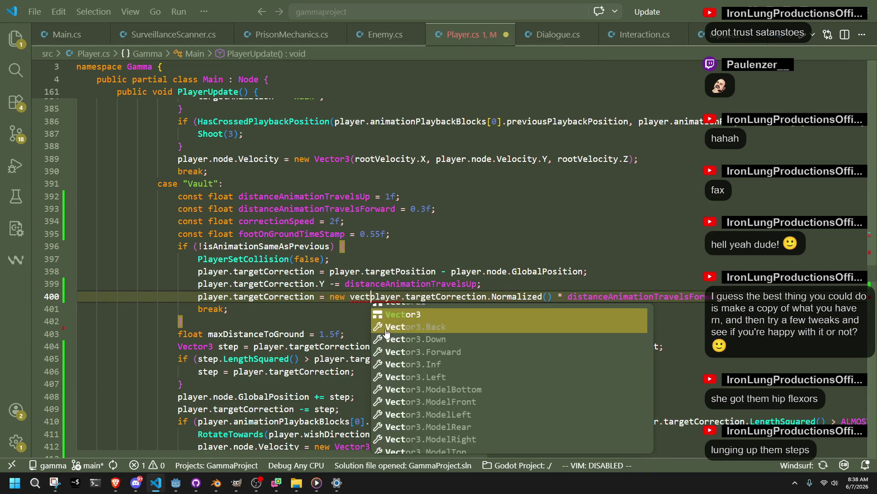
{"action": "type", "text": "3"}
{"action": "key", "text": "Tab"}
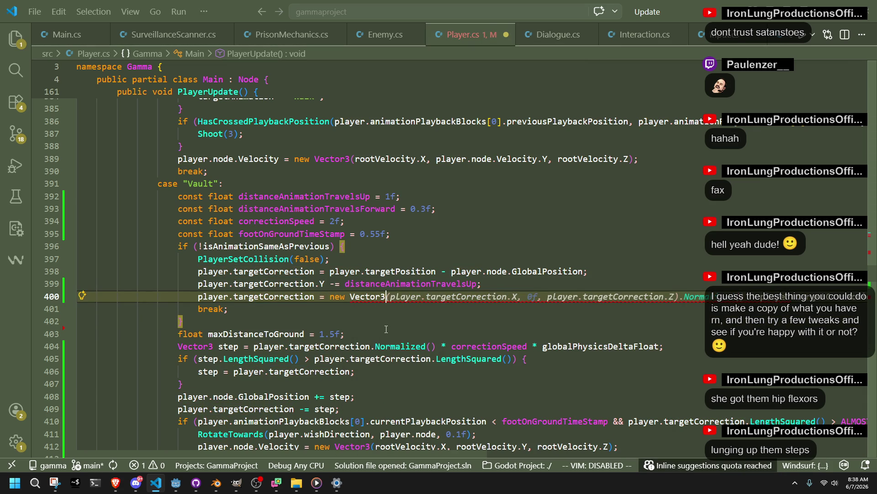
{"action": "key", "text": "Tab"}
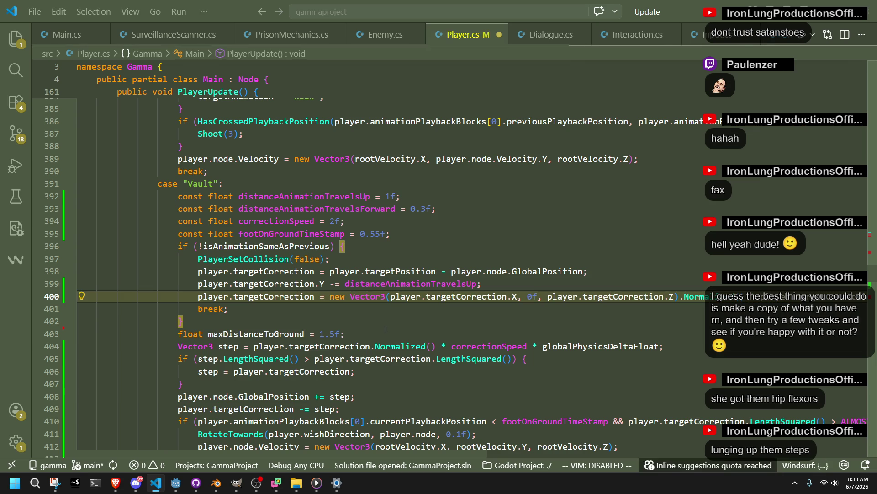
{"action": "key", "text": "ctrl+z"}
{"action": "left_click", "coordinate": [454, 336]}
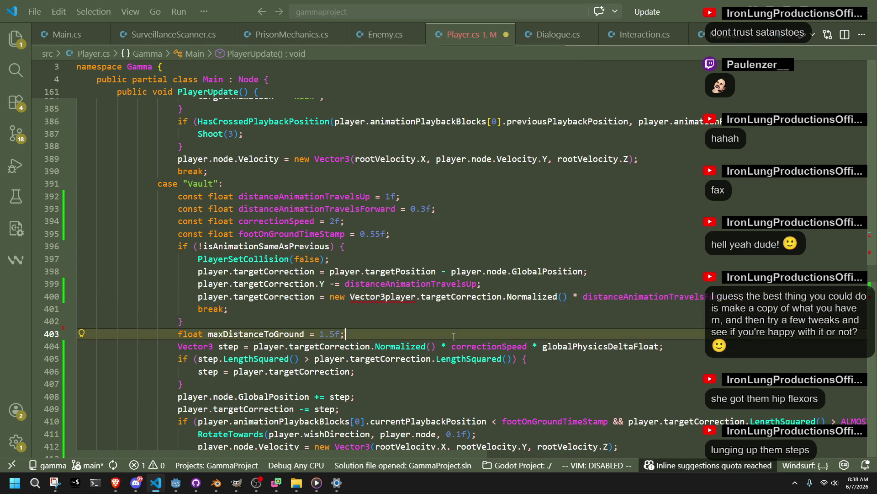
{"action": "left_click", "coordinate": [386, 295]}
{"action": "key", "text": "Return"}
{"action": "key", "text": "Return"}
{"action": "type", "text": "//"}
{"action": "left_click", "coordinate": [414, 299]}
{"action": "type", "text": "();"}
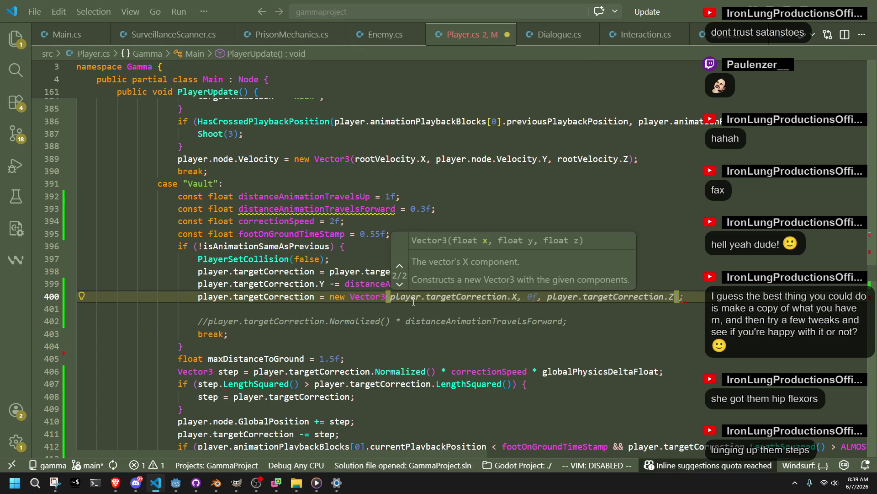
{"action": "left_click", "coordinate": [430, 322]}
{"action": "left_click", "coordinate": [432, 298]}
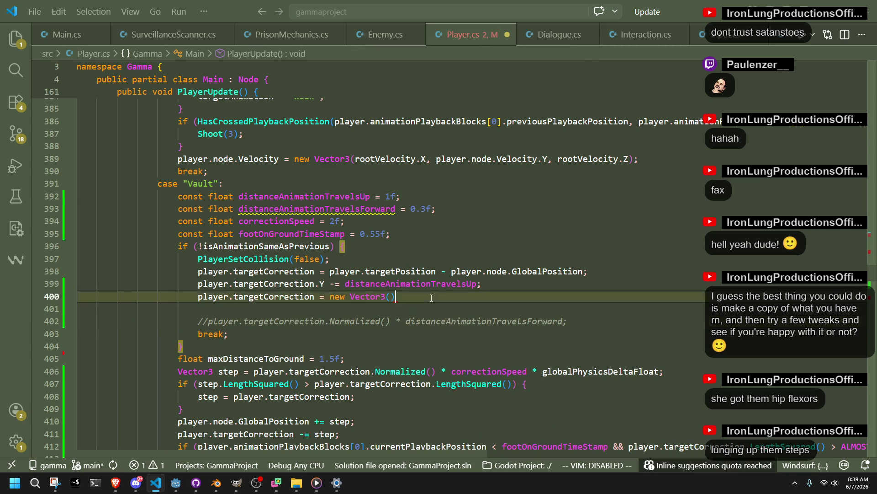
{"action": "type", "text": ";"}
{"action": "key", "text": "Left"}
{"action": "key", "text": "Left"}
{"action": "key", "text": "Return"}
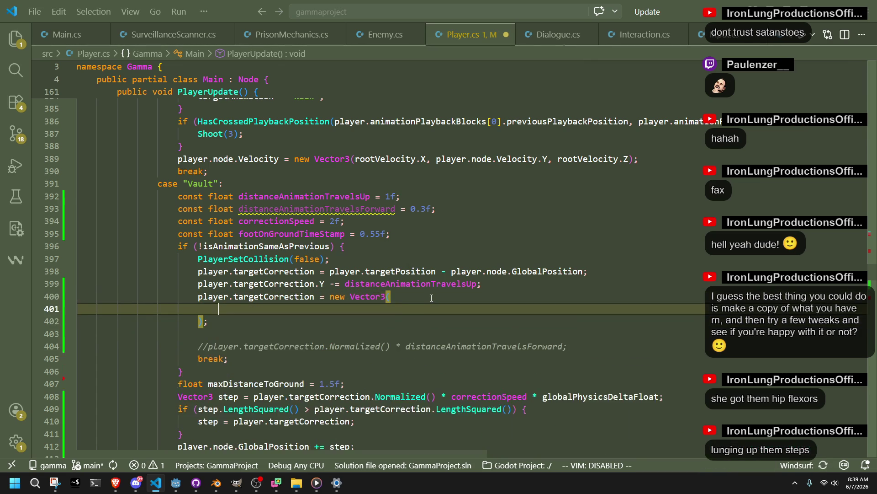
{"action": "key", "text": "Tab"}
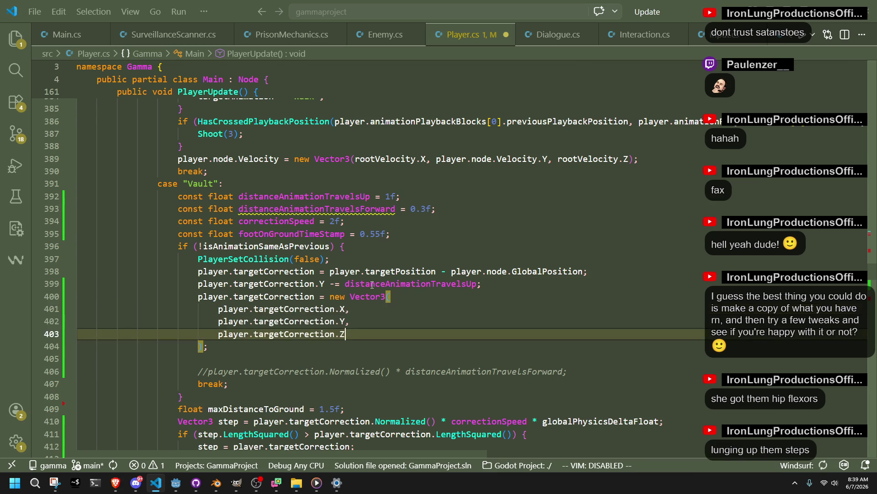
Step: End the Vector3's Y argument with a comma and save Player.cs
{"action": "left_click_drag", "start_coordinate": [325, 284], "coordinate": [202, 284]}
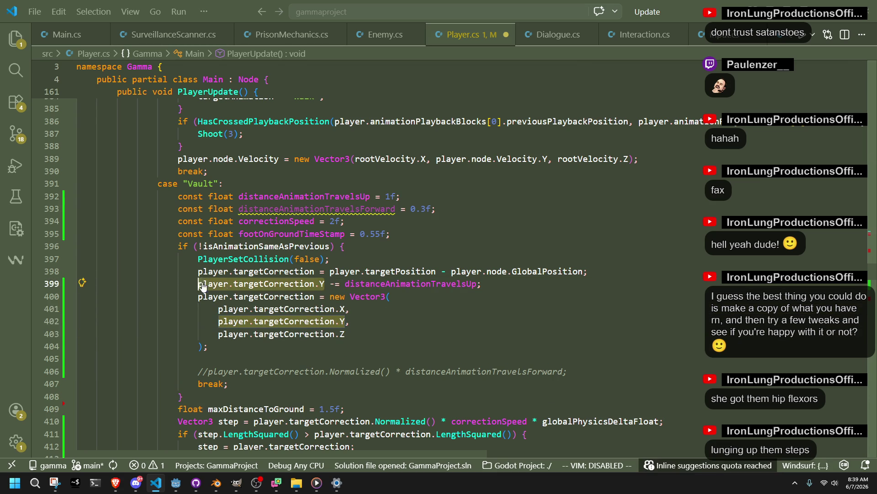
{"action": "left_click", "coordinate": [347, 321]}
{"action": "type", "text": ","}
{"action": "left_click_drag", "start_coordinate": [348, 321], "coordinate": [220, 323]}
{"action": "left_click", "coordinate": [220, 323]}
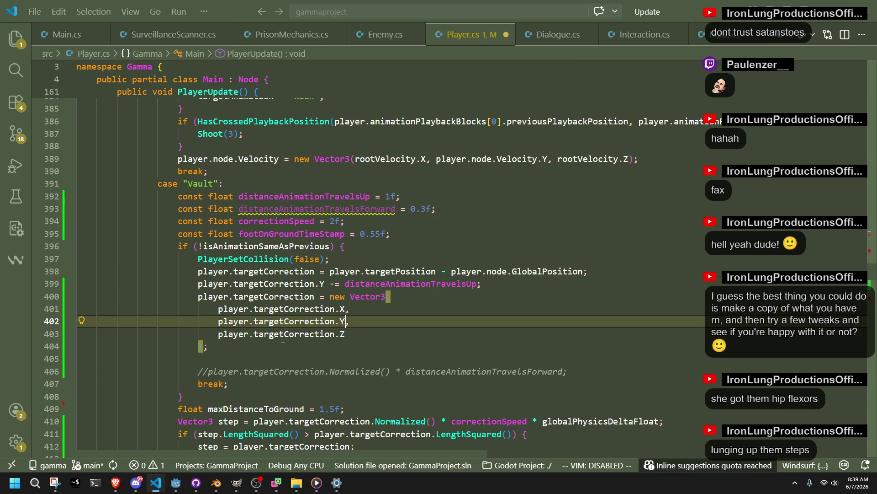
{"action": "left_click", "coordinate": [319, 355]}
{"action": "key", "text": "ctrl+s"}
Step: Paste the old normalized-forward expression as the X argument, removing the stray .X
{"action": "left_click", "coordinate": [351, 370]}
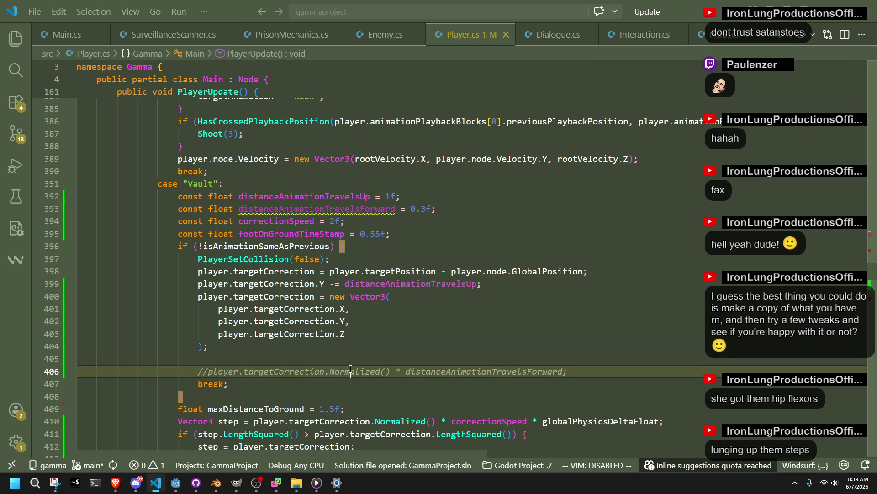
{"action": "left_click", "coordinate": [400, 383]}
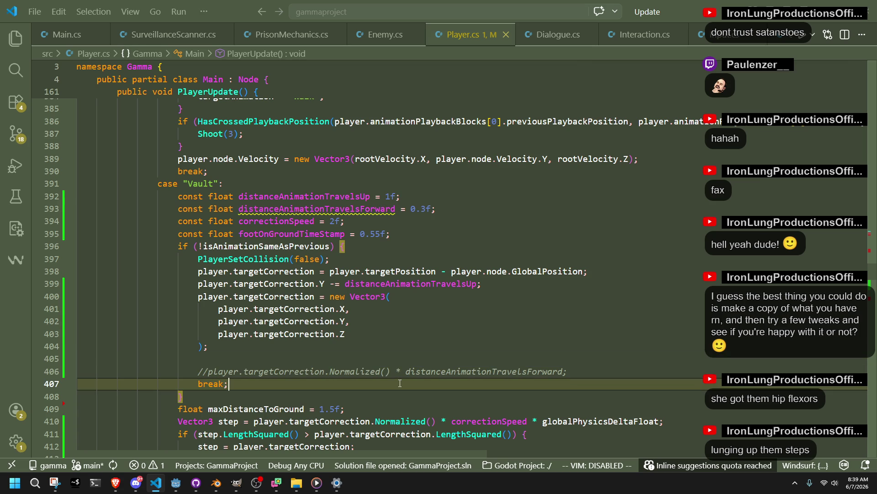
{"action": "left_click", "coordinate": [564, 371]}
{"action": "key", "text": "Down"}
{"action": "key", "text": "Down"}
{"action": "left_click_drag", "start_coordinate": [564, 371], "coordinate": [208, 371]}
{"action": "key", "text": "ctrl+c"}
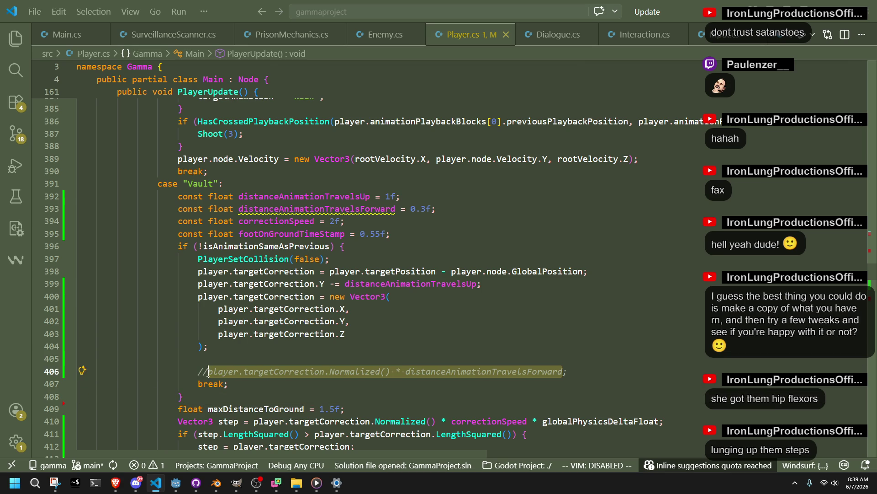
{"action": "left_click", "coordinate": [358, 333]}
{"action": "left_click_drag", "start_coordinate": [346, 309], "coordinate": [218, 310]}
{"action": "key", "text": "ctrl+v"}
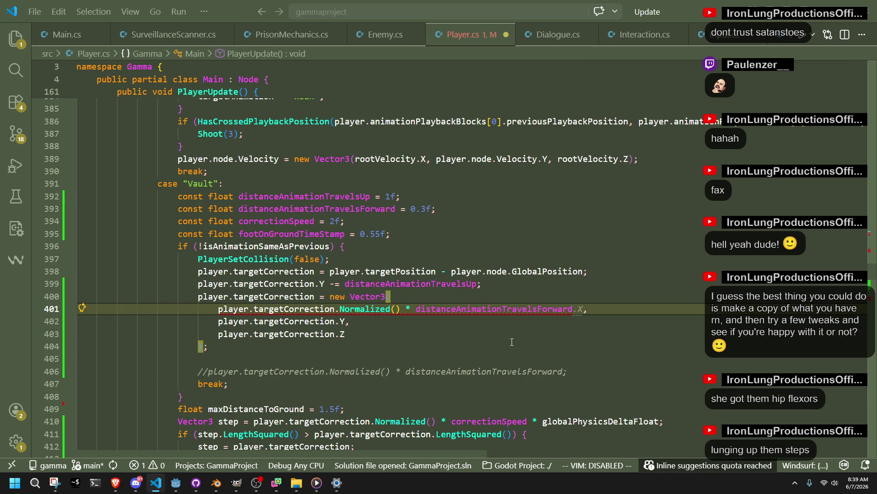
{"action": "left_click", "coordinate": [520, 343]}
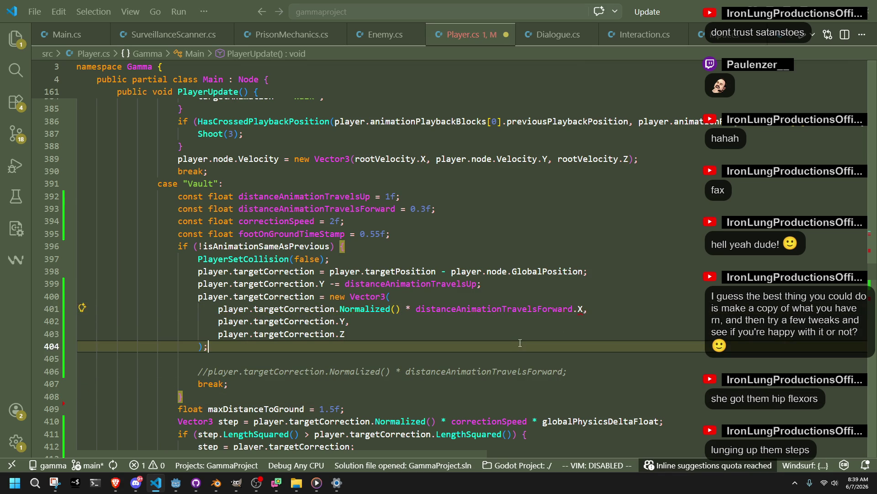
{"action": "left_click", "coordinate": [591, 307]}
{"action": "key", "text": "BackSpace"}
{"action": "key", "text": "BackSpace"}
Step: Use Normalized().X in the X argument and copy it into the Z argument as Normalized().Z
{"action": "key", "text": "Down"}
{"action": "key", "text": "Down"}
{"action": "key", "text": "Down"}
{"action": "key", "text": "Up"}
{"action": "mouse_move", "coordinate": [353, 306]}
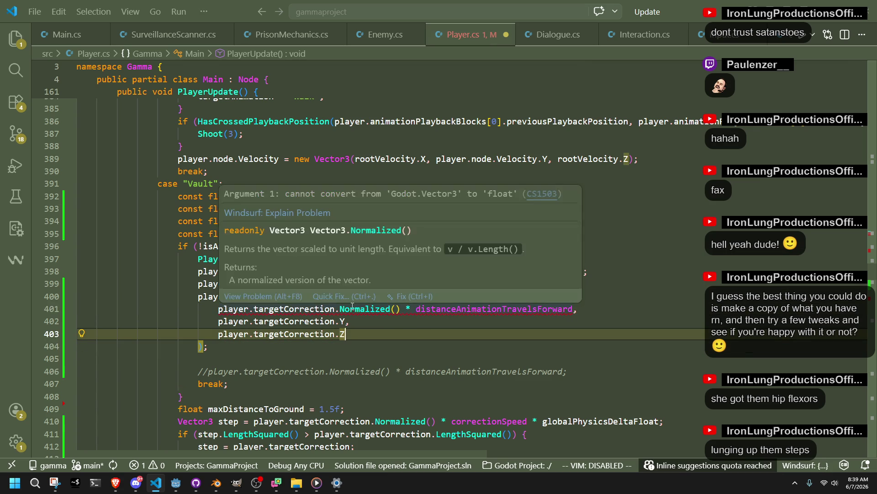
{"action": "left_click", "coordinate": [402, 309]}
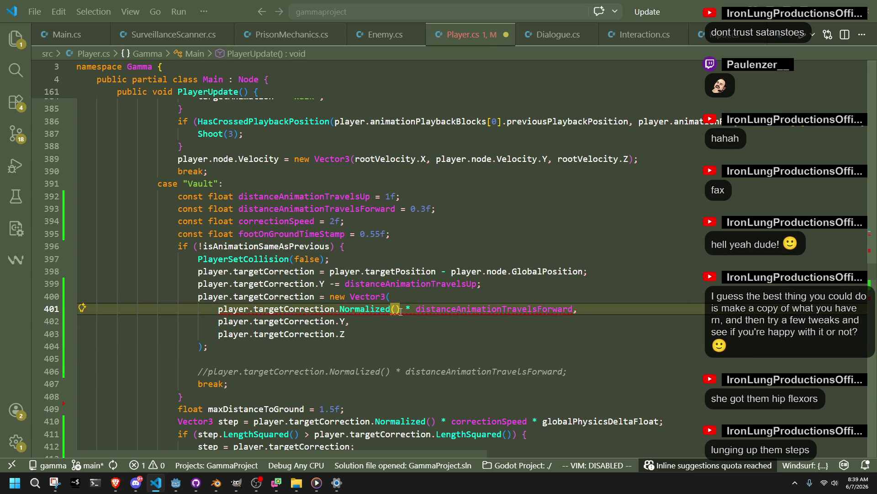
{"action": "type", "text": ".X"}
{"action": "left_click_drag", "start_coordinate": [411, 311], "coordinate": [218, 310]}
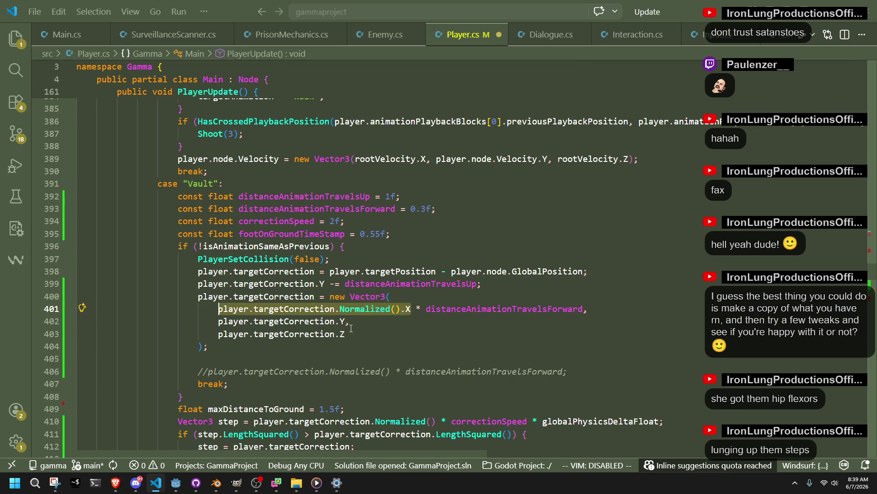
{"action": "key", "text": "ctrl+c"}
{"action": "key", "text": "Down"}
{"action": "key", "text": "Down"}
{"action": "key", "text": "shift+End"}
{"action": "key", "text": "ctrl+v"}
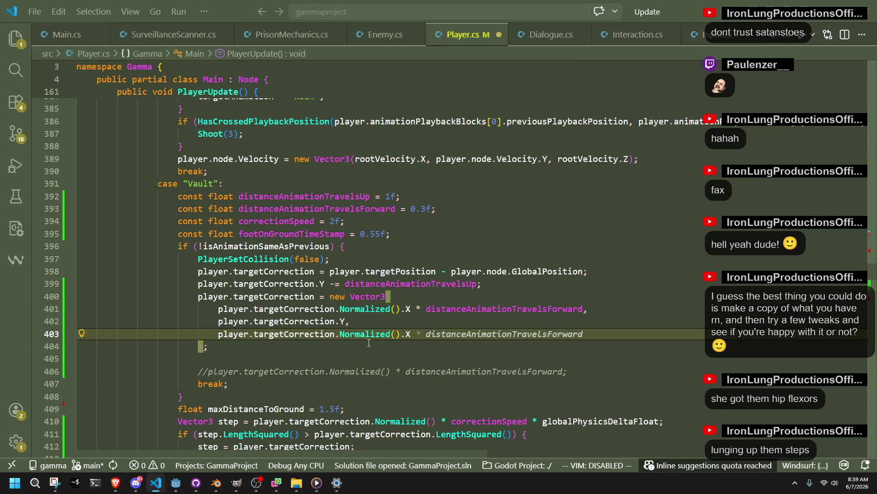
{"action": "key", "text": "BackSpace"}
{"action": "type", "text": "Z"}
{"action": "key", "text": "ctrl+s"}
{"action": "key", "text": "Escape"}
{"action": "key", "text": "Down"}
Step: Multiply the Z argument by distanceAnimationTravelsForward and save Player.cs
{"action": "left_click", "coordinate": [440, 334]}
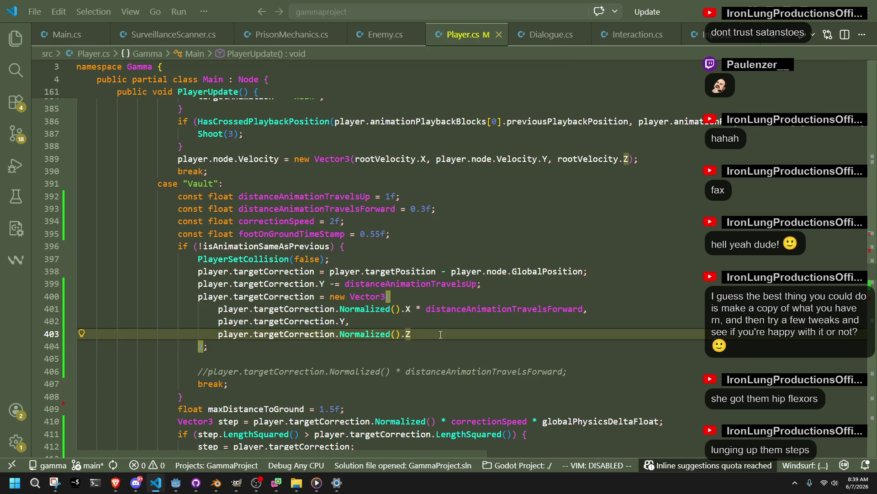
{"action": "type", "text": "*"}
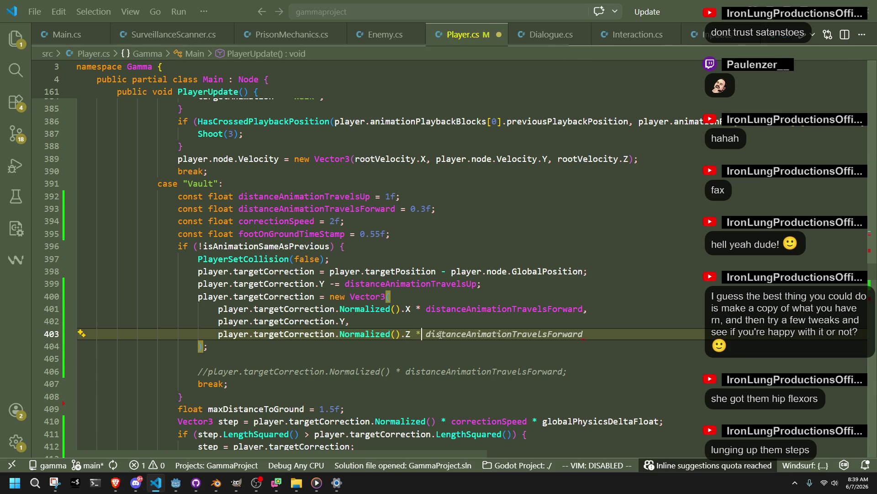
{"action": "key", "text": "Tab"}
{"action": "key", "text": "ctrl+s"}
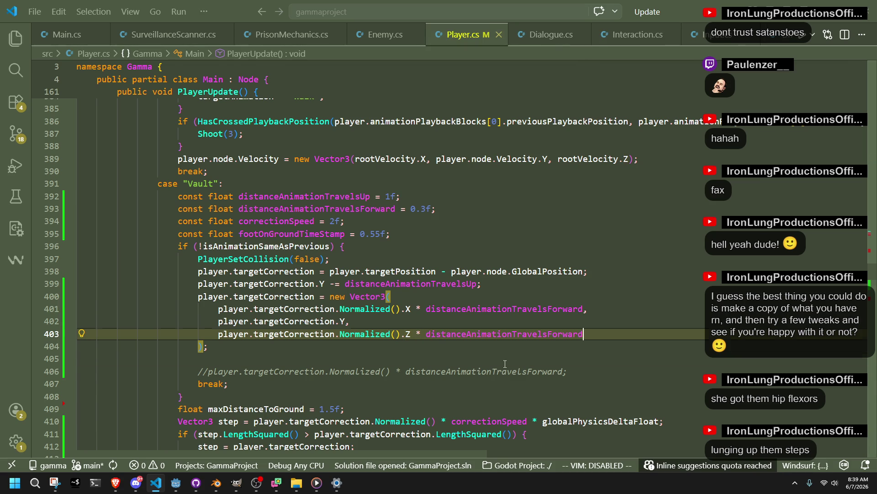
{"action": "left_click", "coordinate": [505, 364]}
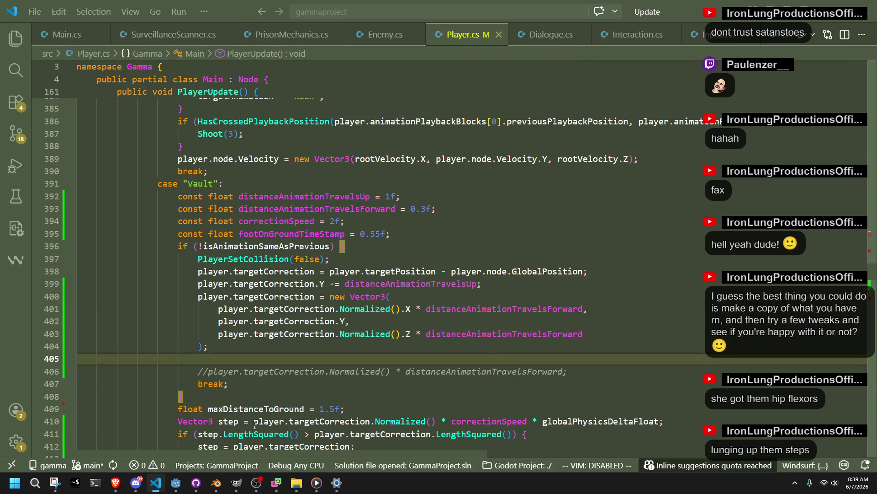
{"action": "left_click", "coordinate": [176, 482]}
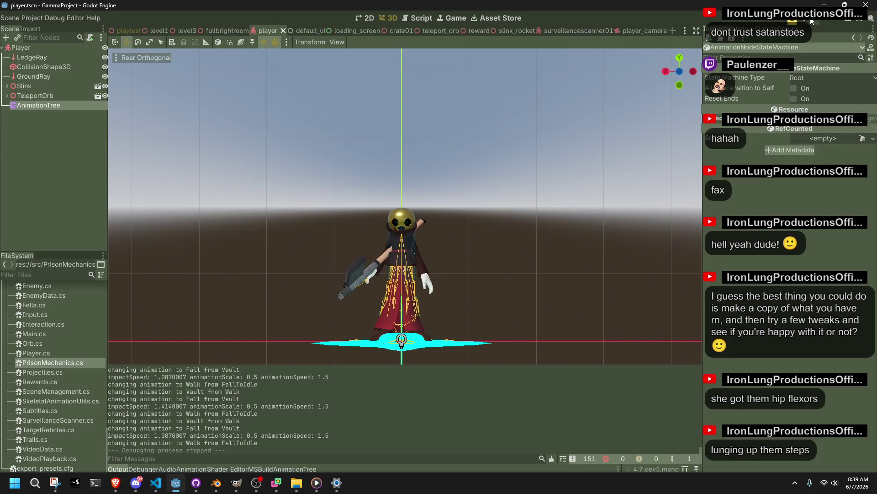
Step: Build and play the game to test vaulting over ledges, then stop it and return to the code
{"action": "left_click", "coordinate": [813, 21]}
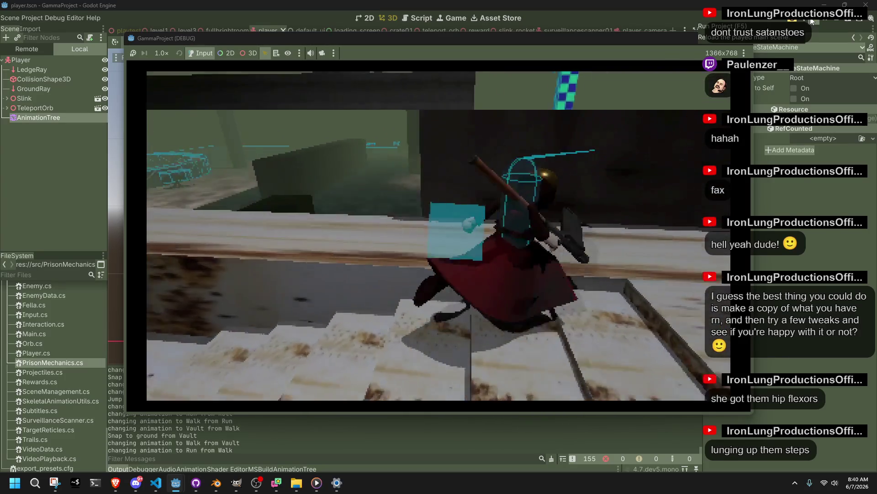
{"action": "left_click", "coordinate": [745, 43]}
{"action": "key", "text": "alt+Tab"}
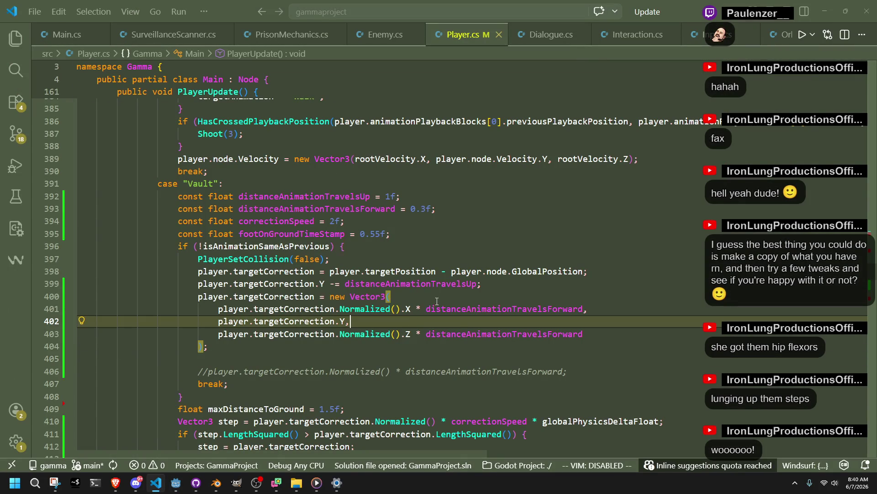
Step: Subtract distanceAnimationTravelsUp in the Vector3's Y argument and delete the separate Y subtraction line
{"action": "left_click", "coordinate": [347, 285]}
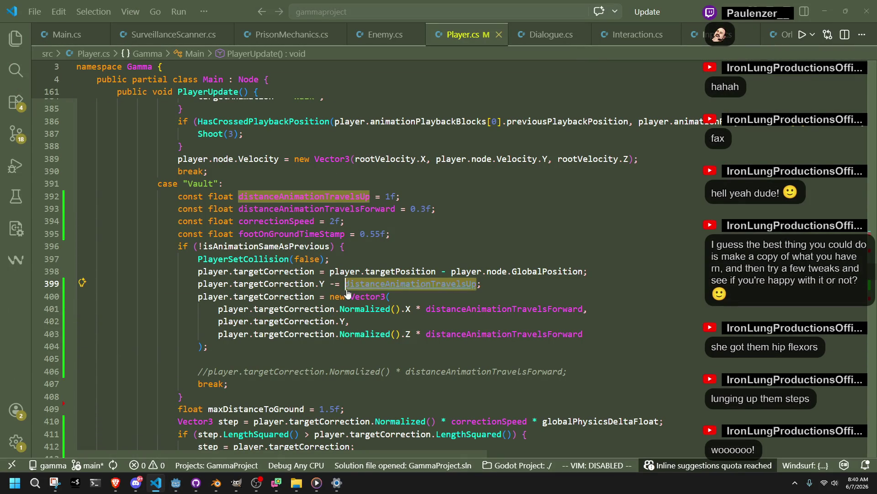
{"action": "left_click", "coordinate": [361, 323]}
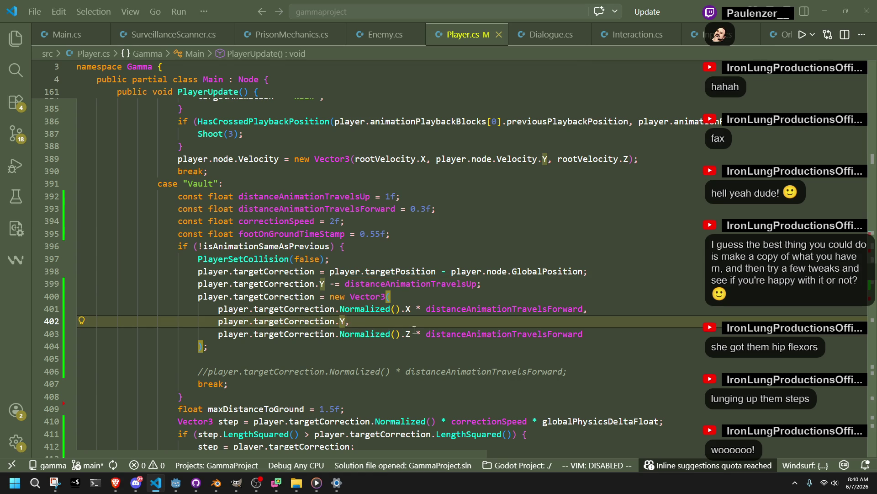
{"action": "type", "text": "-"}
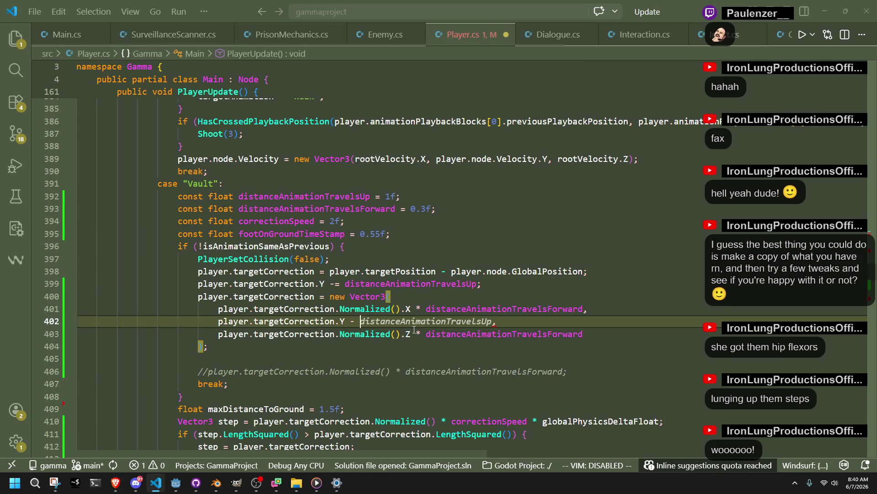
{"action": "key", "text": "Tab"}
{"action": "left_click", "coordinate": [435, 353]}
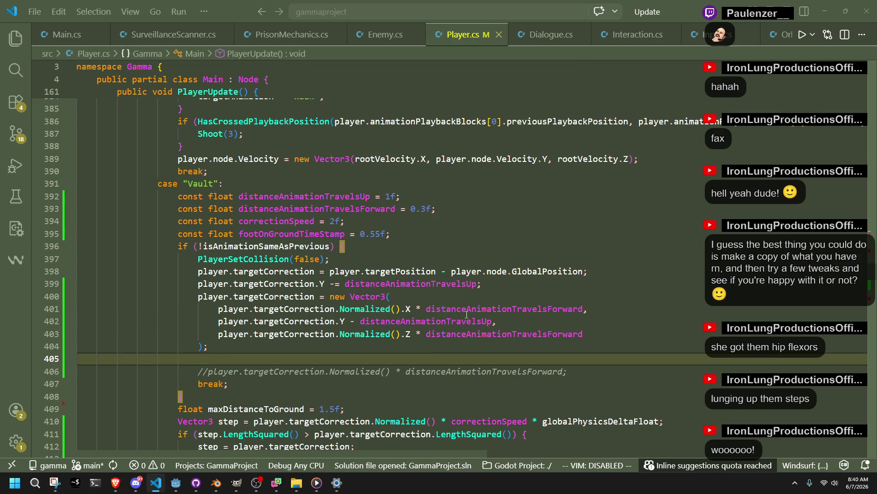
{"action": "left_click_drag", "start_coordinate": [540, 284], "coordinate": [601, 277]}
{"action": "key", "text": "BackSpace"}
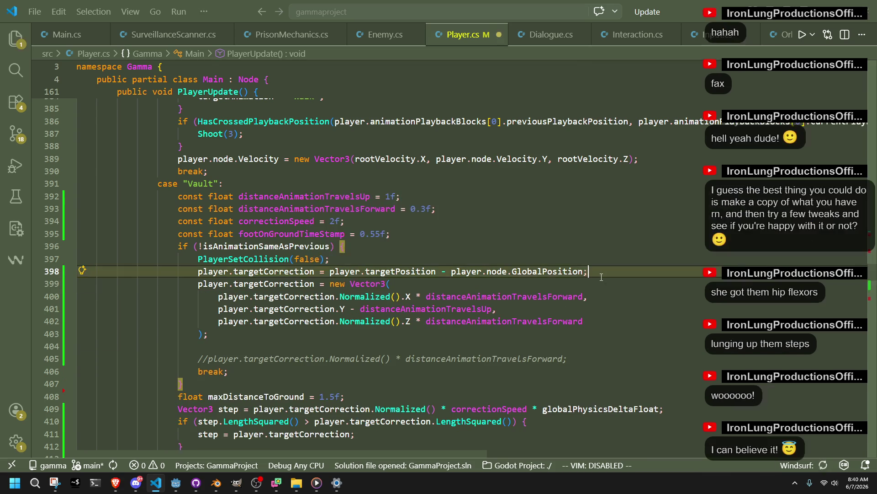
{"action": "key", "text": "alt+Tab"}
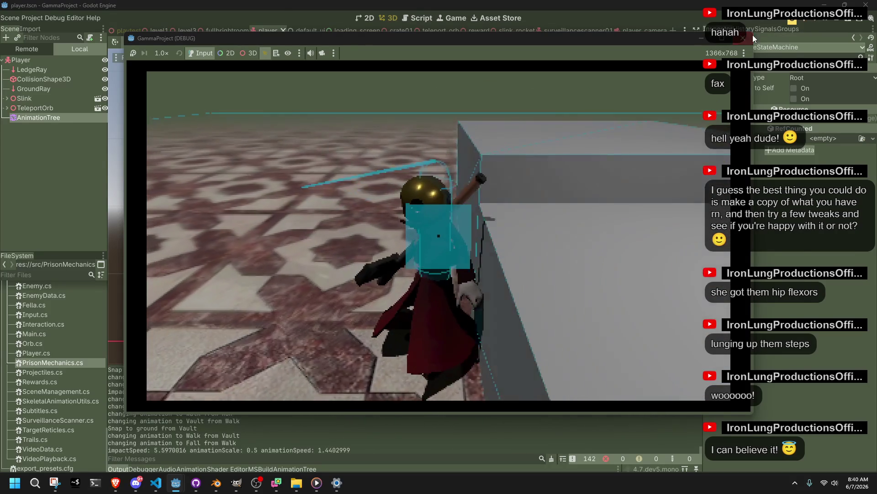
Step: Back in Player.cs, restore the Y subtraction line, leaving the Y argument ending in a minus
{"action": "key", "text": "alt+Tab"}
{"action": "key", "text": "Return"}
{"action": "key", "text": "Tab"}
{"action": "key", "text": "Tab"}
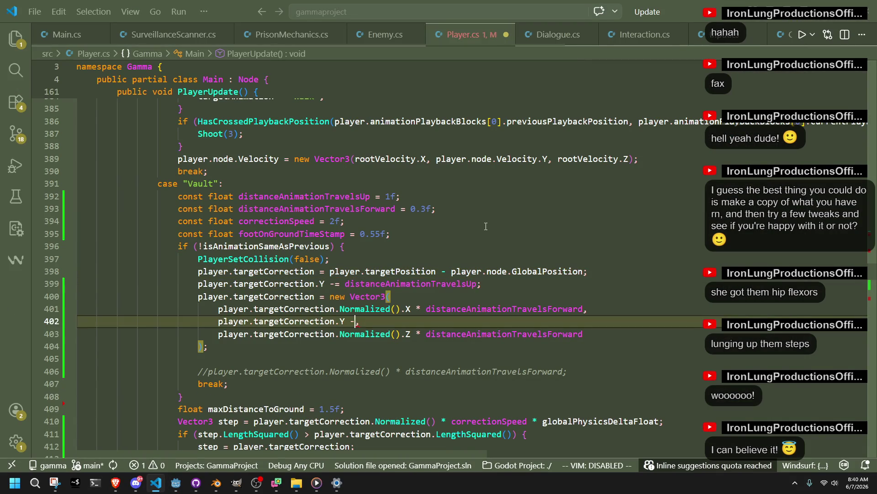
Step: Bring back line 399's Y subtraction and reduce the Vector3 Y argument to player.targetCorrection.Y
{"action": "key", "text": "ctrl+BackSpace"}
{"action": "type", "text": "distanceAnimationTravelsForward"}
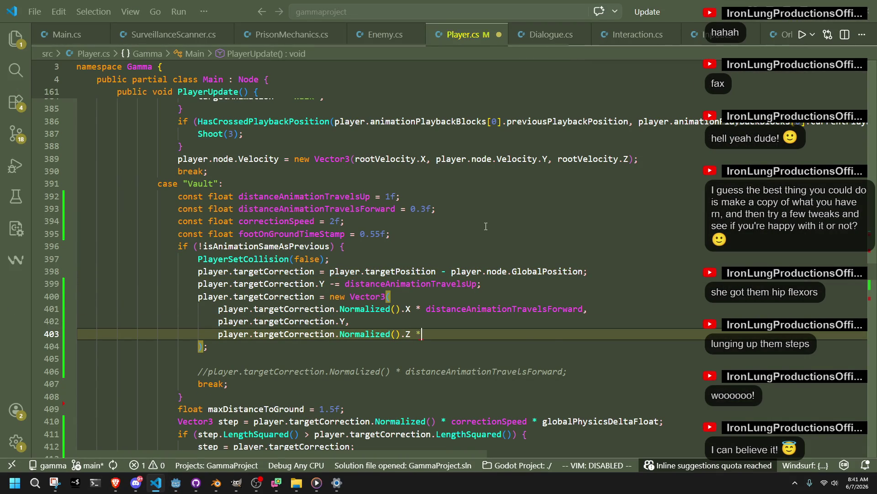
{"action": "key", "text": "Up"}
{"action": "key", "text": "Left"}
{"action": "type", "text": "-"}
{"action": "key", "text": "BackSpace"}
{"action": "key", "text": "BackSpace"}
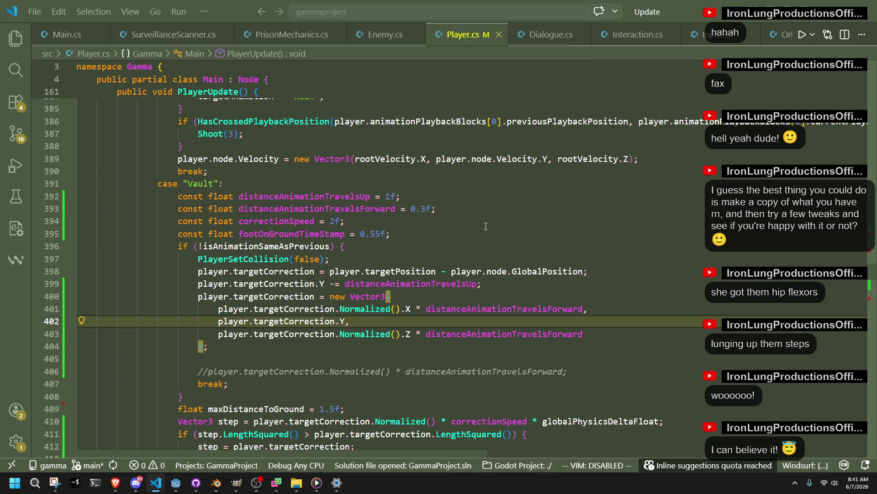
{"action": "key", "text": "alt+Tab"}
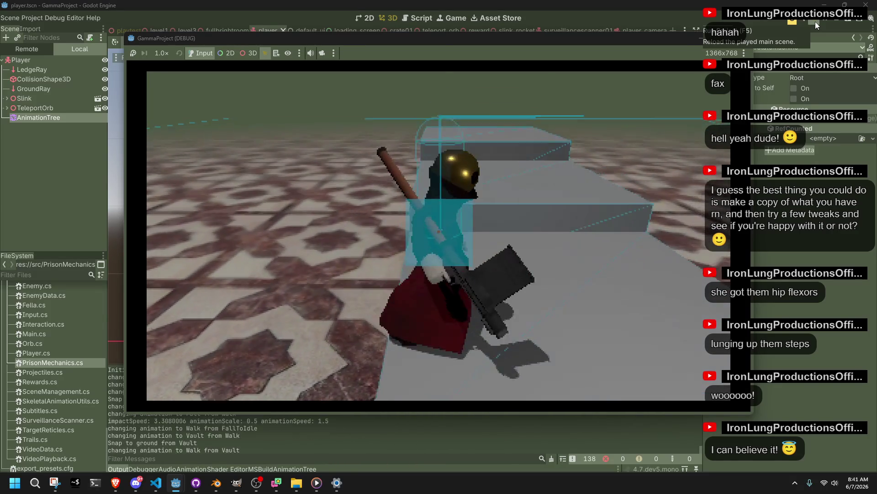
{"action": "key", "text": "alt+Tab"}
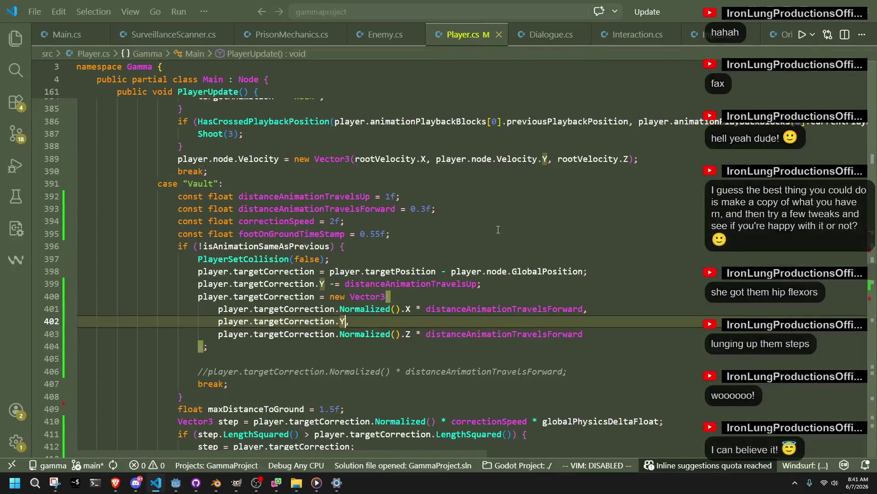
{"action": "type", "text": ","}
Step: Append ' - distanceAnimationTravelsUp' to the Vector3 Y argument
{"action": "left_click", "coordinate": [433, 343]}
{"action": "double_click", "coordinate": [294, 283]}
{"action": "left_click", "coordinate": [379, 346]}
{"action": "double_click", "coordinate": [412, 283]}
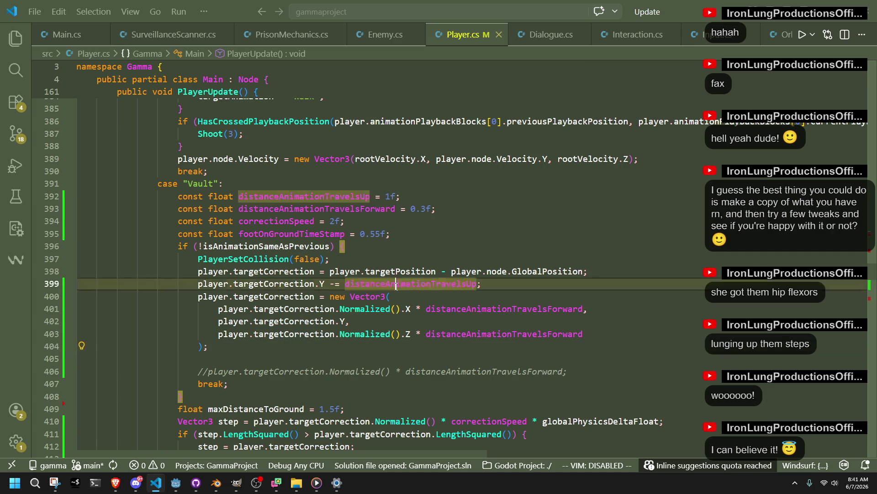
{"action": "left_click", "coordinate": [350, 321]}
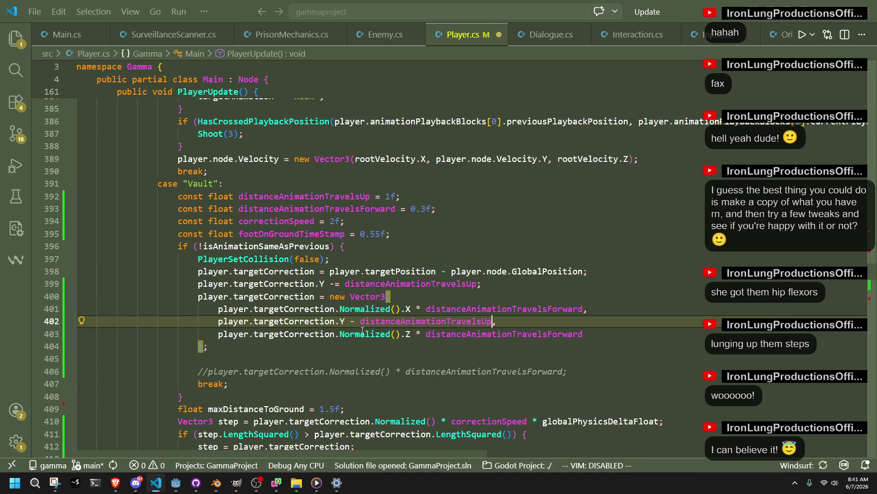
Step: Delete the standalone Y subtraction line 399 and run the project in Godot
{"action": "left_click", "coordinate": [436, 388]}
{"action": "left_click", "coordinate": [560, 284]}
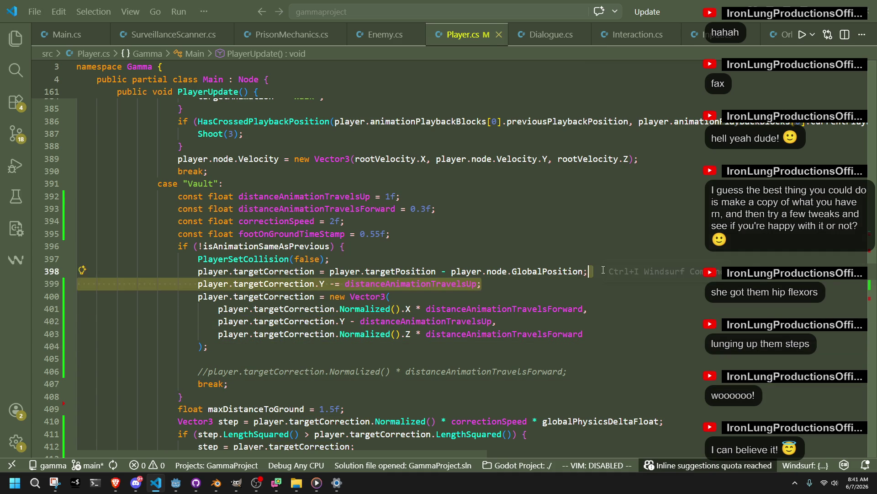
{"action": "key", "text": "ctrl+shift+k"}
{"action": "key", "text": "alt+Tab"}
{"action": "left_click", "coordinate": [807, 20]}
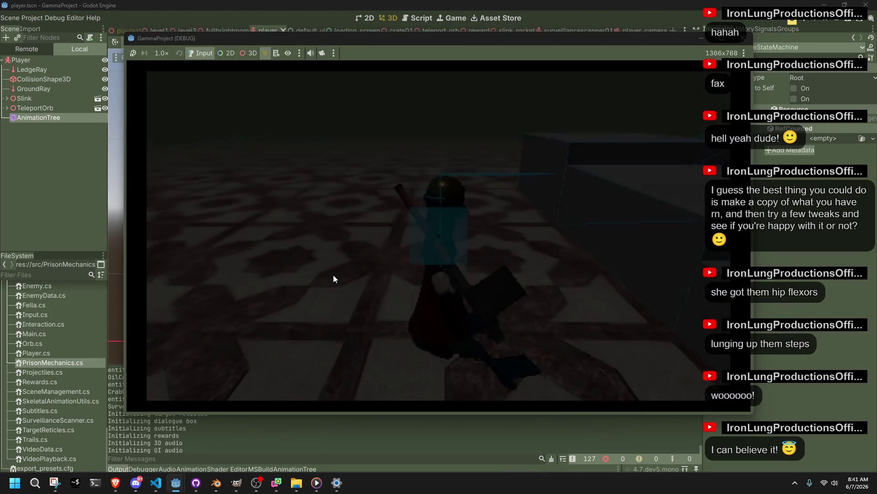
Step: Walk the character into the step to vault, step off, vault up again, then close the game
{"action": "key", "text": "w"}
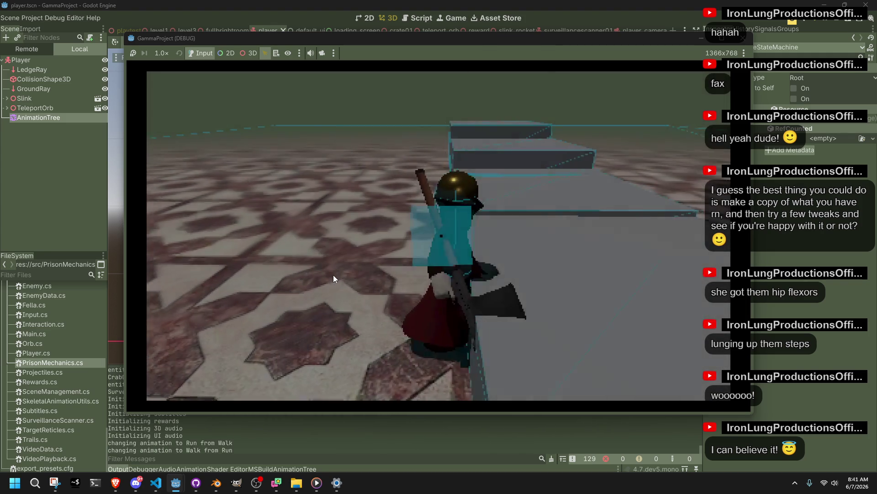
{"action": "key", "text": "a"}
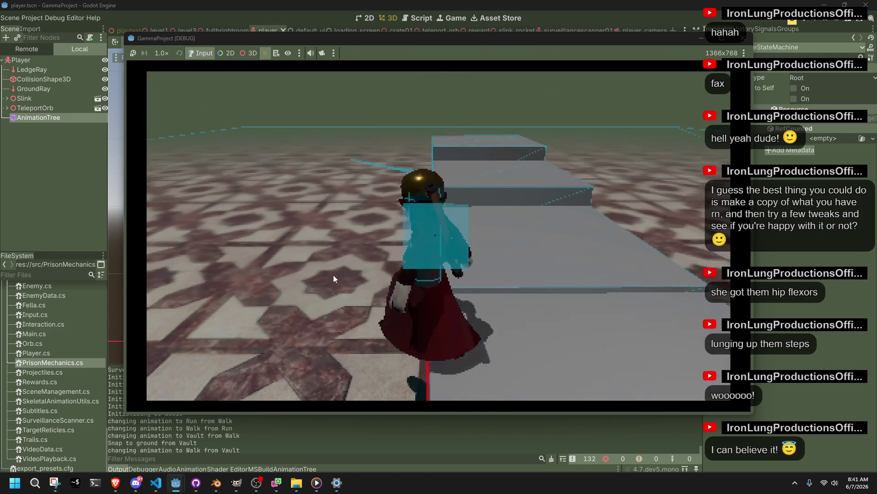
{"action": "key", "text": "w"}
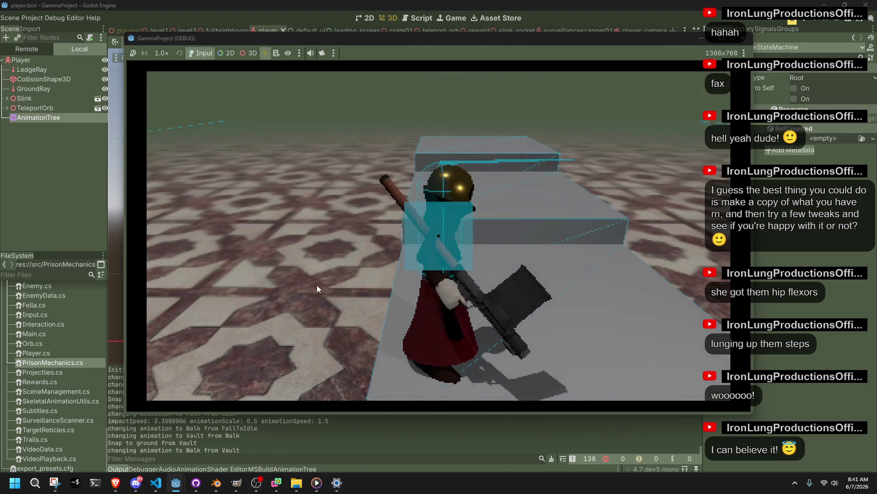
{"action": "key", "text": "F8"}
{"action": "key", "text": "alt+Tab"}
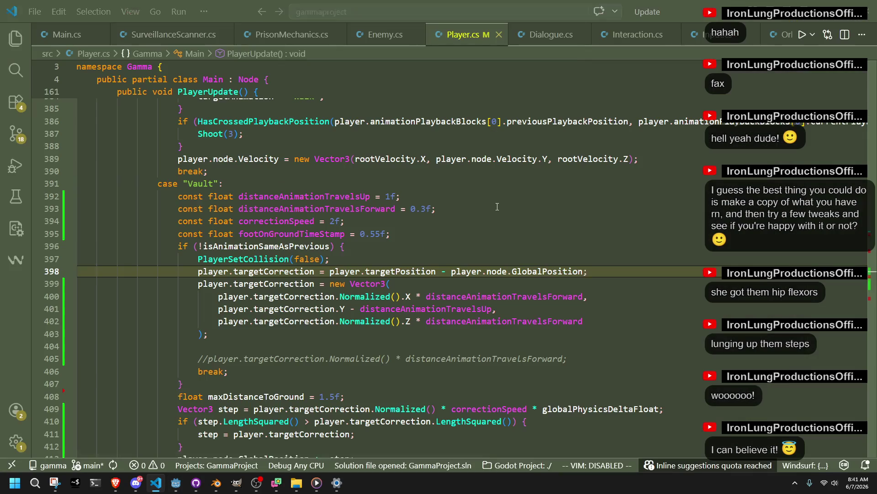
Step: Accept the suggested line 399 subtraction, drop '- distanceAnimationTravelsUp' from the Y argument, and save
{"action": "key", "text": "Return"}
{"action": "key", "text": "BackSpace"}
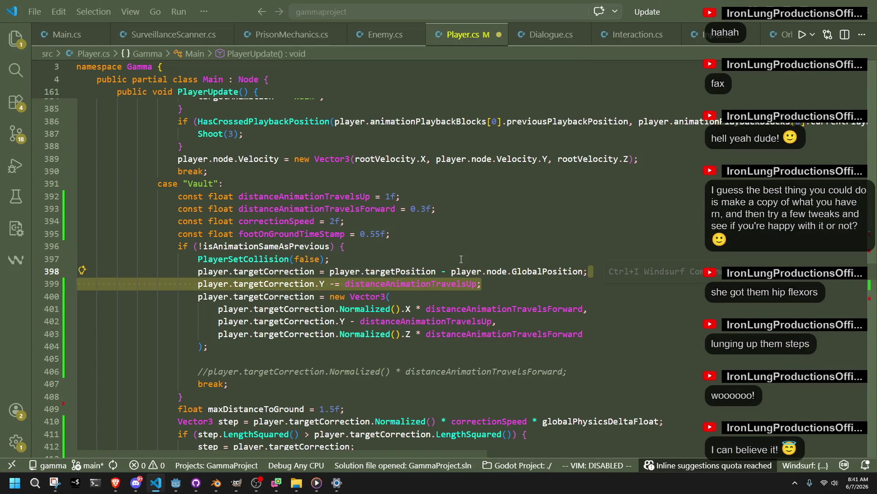
{"action": "key", "text": "Tab"}
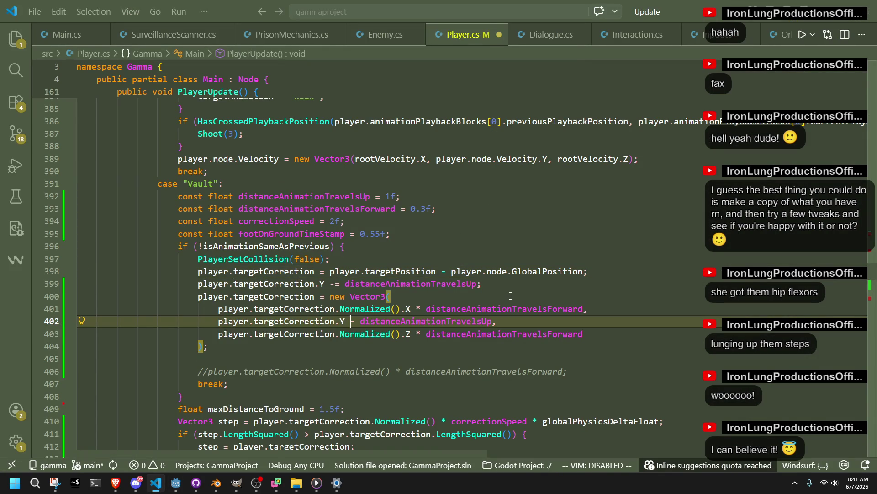
{"action": "key", "text": "Down"}
{"action": "key", "text": "End"}
{"action": "key", "text": "ctrl+BackSpace"}
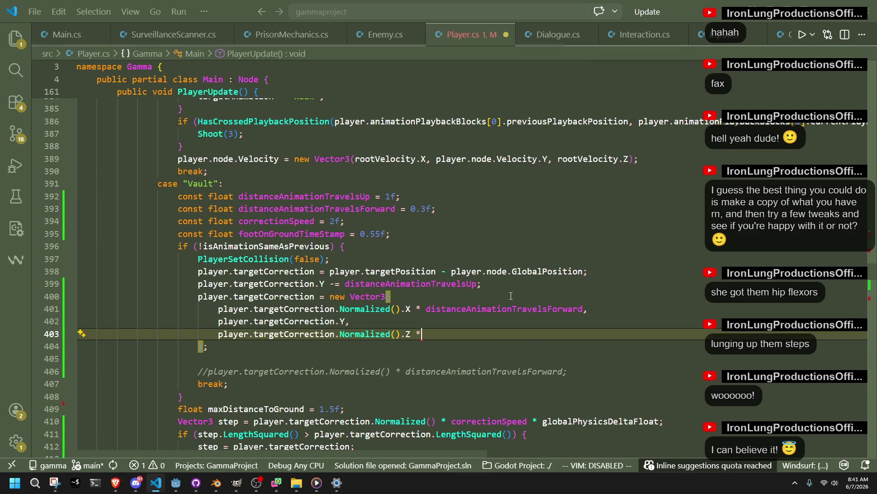
{"action": "key", "text": "ctrl+z"}
{"action": "key", "text": "ctrl+s"}
Step: Relaunch the game from the Godot editor
{"action": "left_click", "coordinate": [492, 351]}
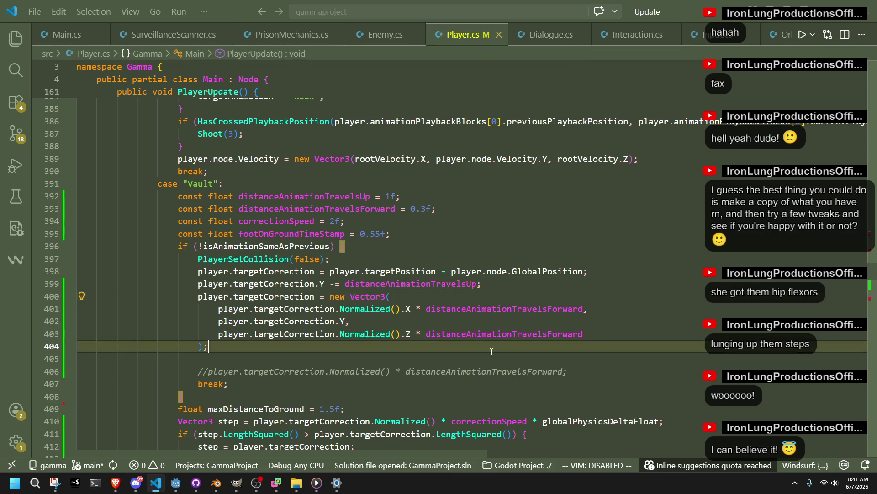
{"action": "left_click", "coordinate": [513, 298]}
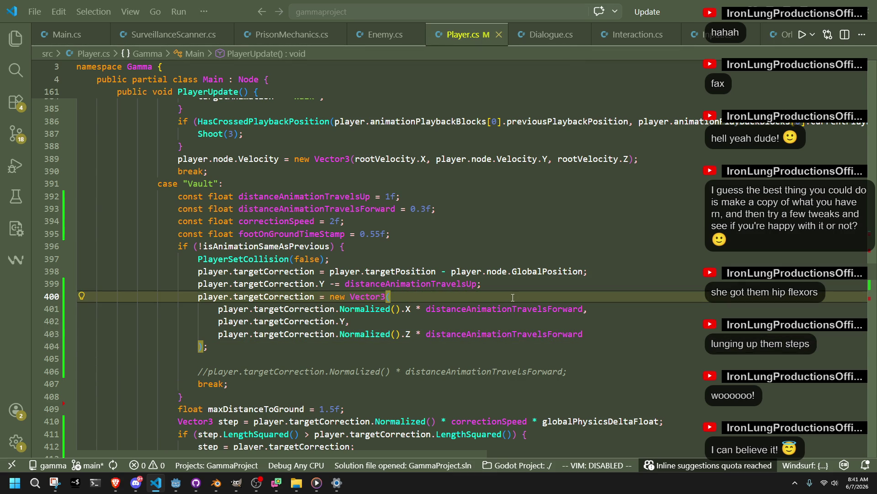
{"action": "left_click", "coordinate": [185, 487]}
{"action": "left_click", "coordinate": [818, 21]}
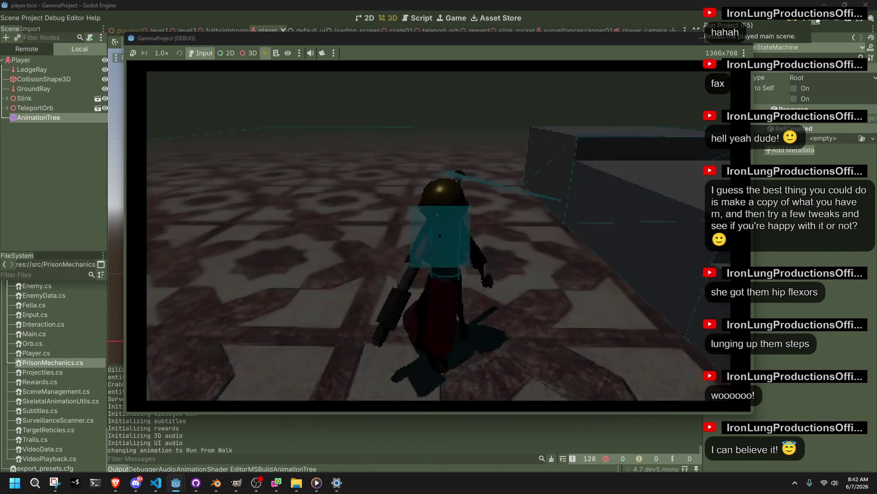
Step: Run up the steps, jump and roll, vault over several ledges and blocks, then stop the game
{"action": "key", "text": "w"}
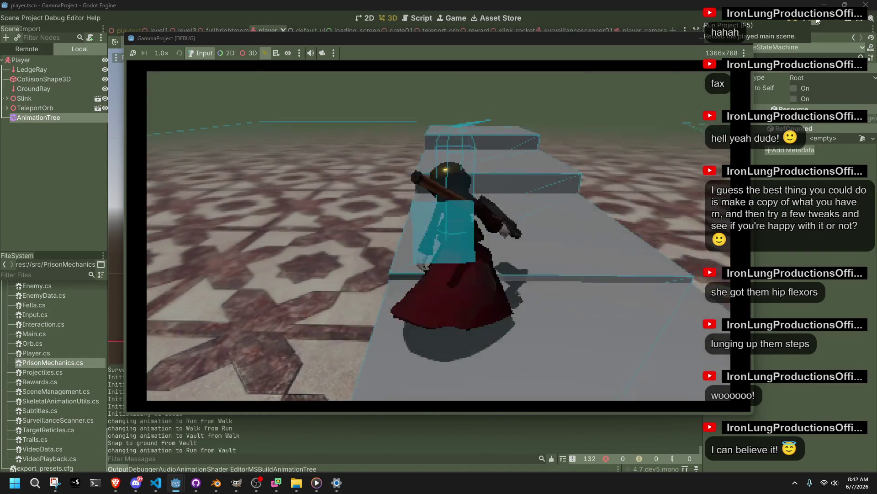
{"action": "key", "text": "space"}
{"action": "key", "text": "w"}
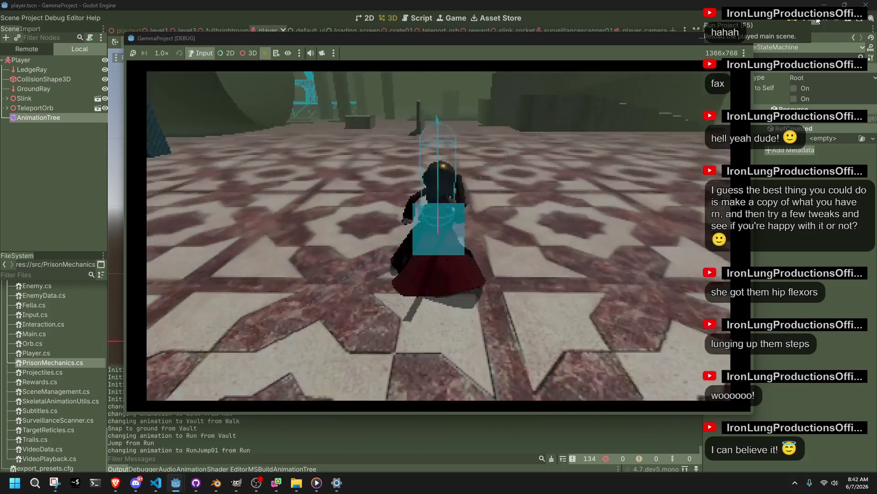
{"action": "key", "text": "w"}
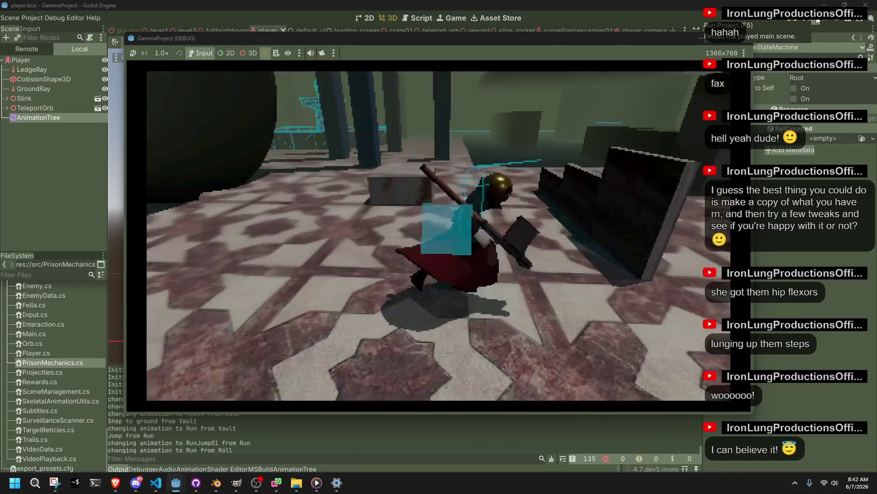
{"action": "key", "text": "w"}
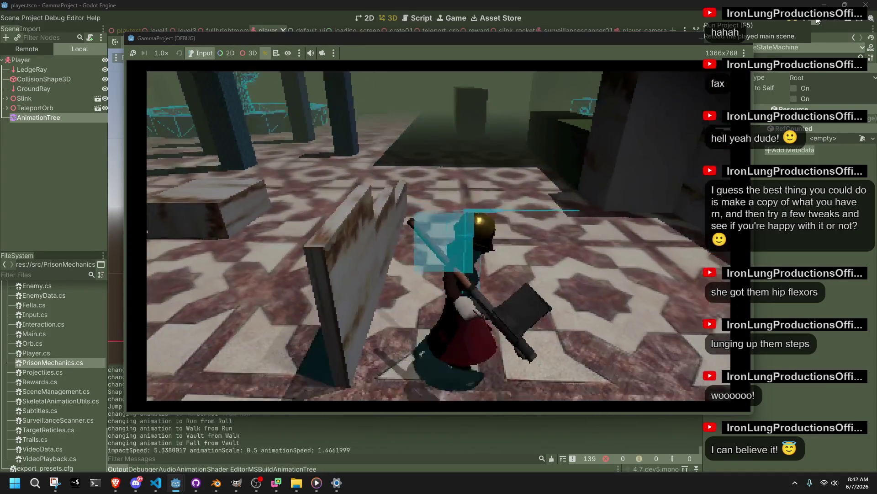
{"action": "key", "text": "w"}
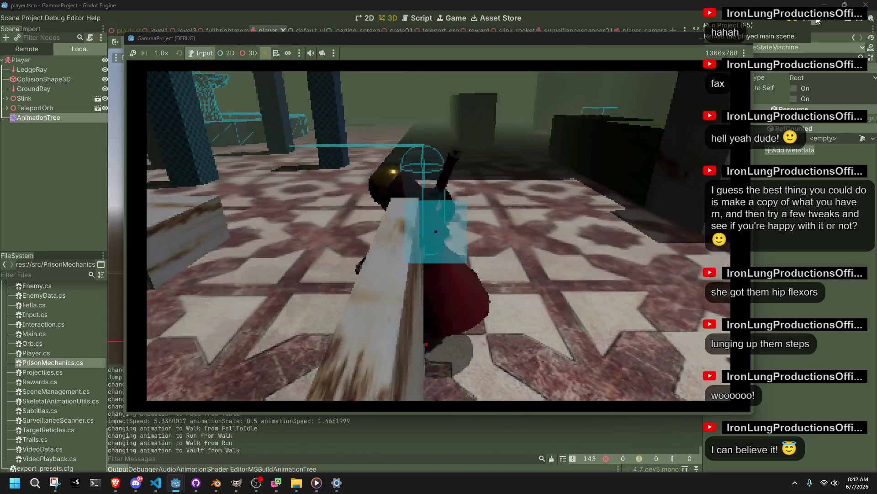
{"action": "key", "text": "w"}
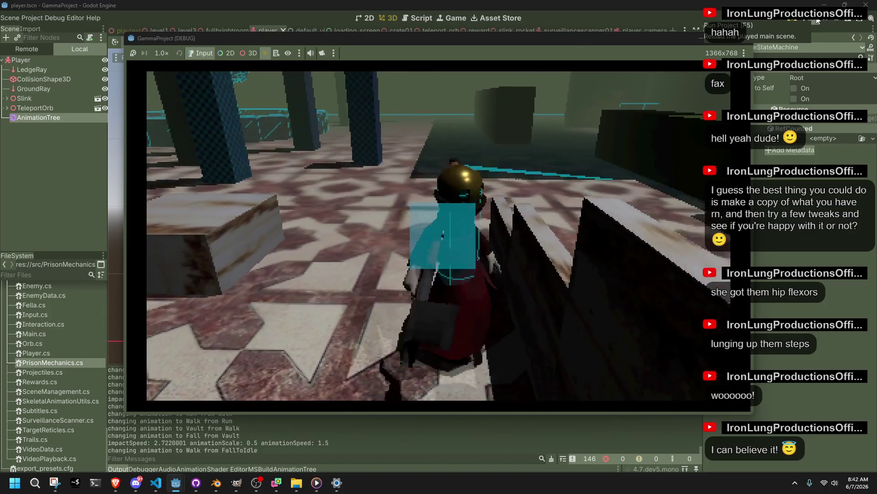
{"action": "key", "text": "w"}
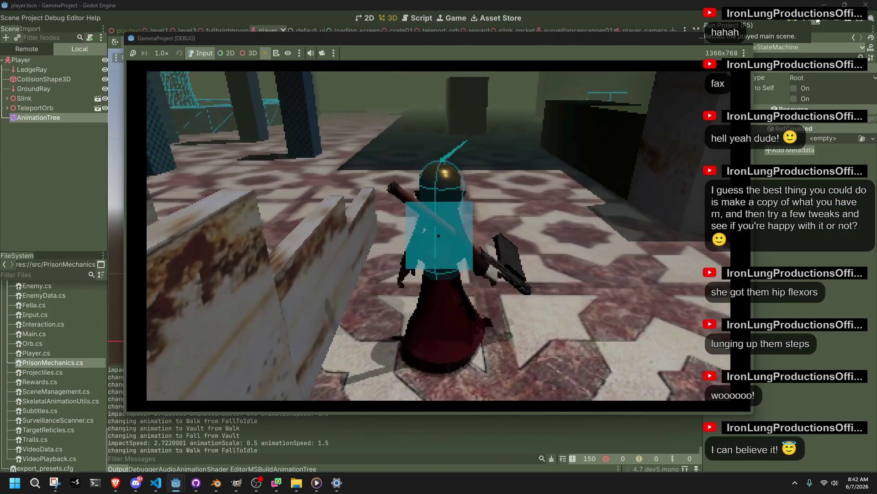
{"action": "key", "text": "w"}
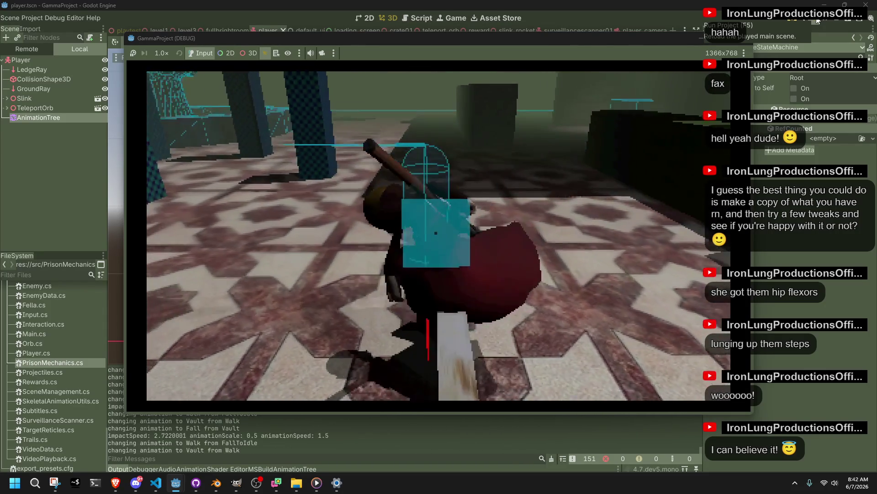
{"action": "key", "text": "w"}
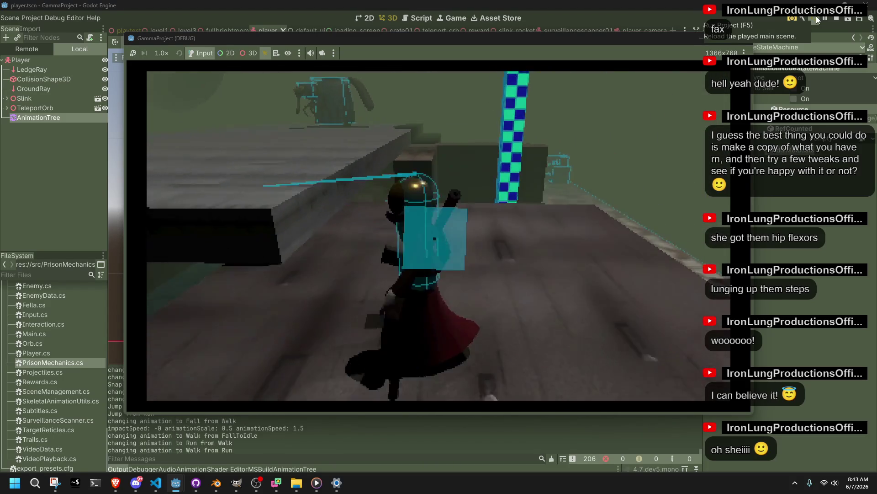
{"action": "left_click", "coordinate": [743, 39]}
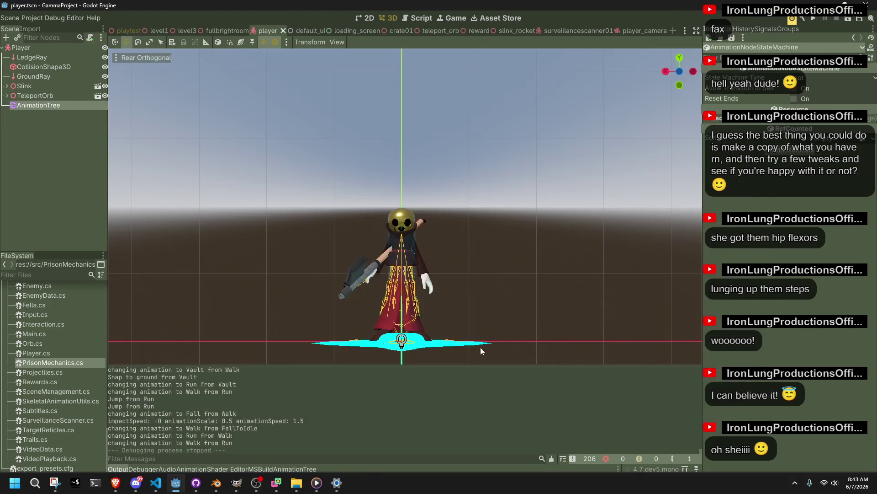
Step: Return to Player.cs and locate the ledge-check block around lines 317–332
{"action": "left_click", "coordinate": [161, 488]}
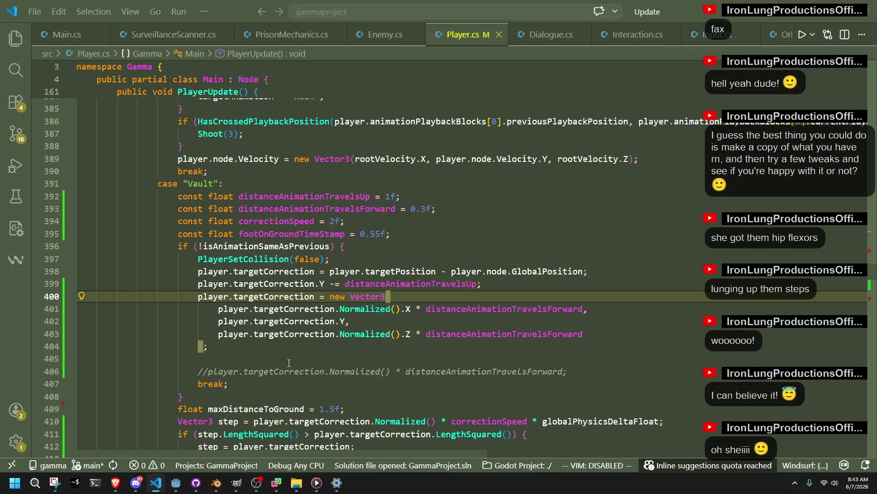
{"action": "scroll", "coordinate": [289, 362], "scroll_direction": "up", "scroll_amount": 10}
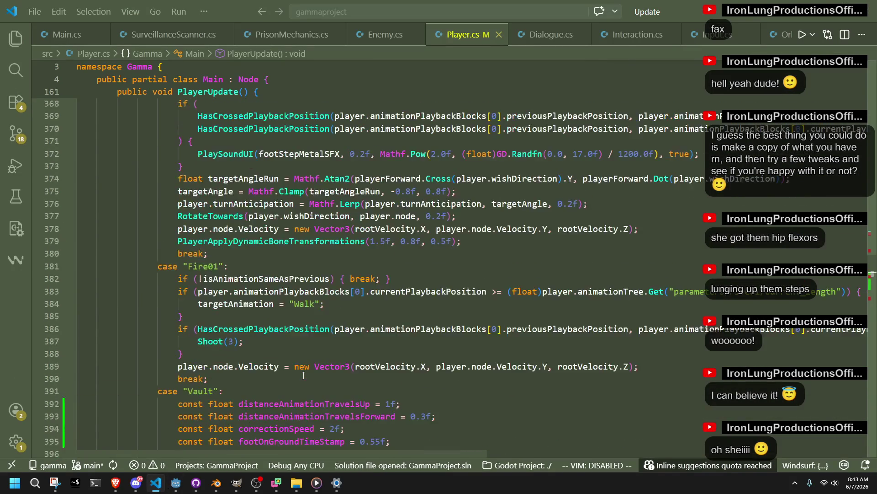
{"action": "scroll", "coordinate": [304, 376], "scroll_direction": "down", "scroll_amount": 3}
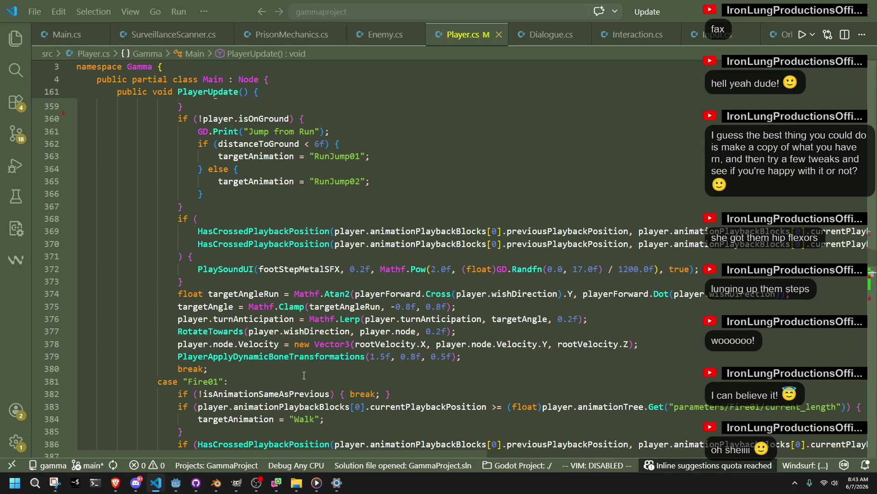
{"action": "left_click", "coordinate": [300, 371]}
{"action": "scroll", "coordinate": [312, 377], "scroll_direction": "up", "scroll_amount": 17}
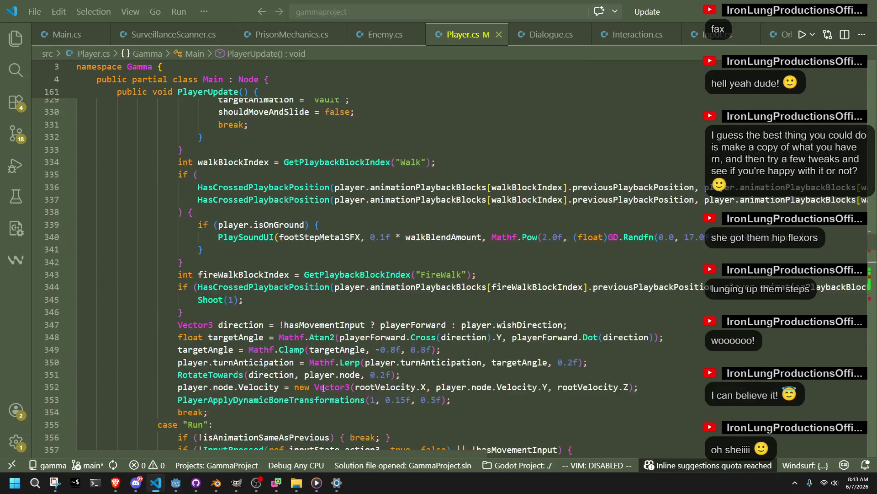
{"action": "left_click", "coordinate": [303, 390]}
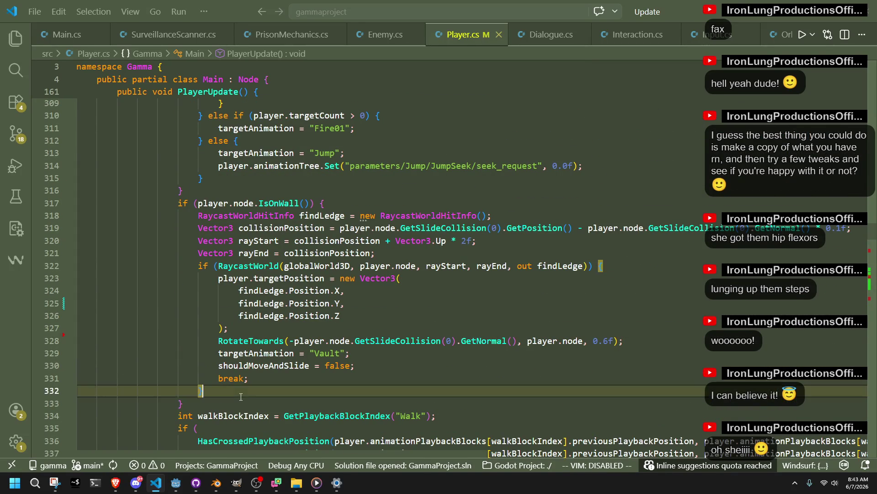
{"action": "left_click", "coordinate": [246, 401]}
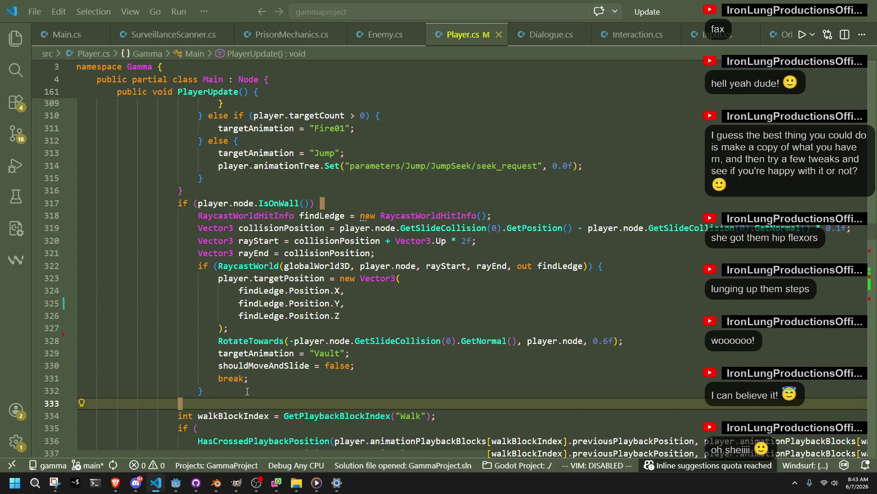
{"action": "left_click", "coordinate": [247, 391]}
Step: Extend line 317 to IsOnWall() && player.walkBlendAmount > 0.3f and select lines 318–332
{"action": "left_click", "coordinate": [310, 203]}
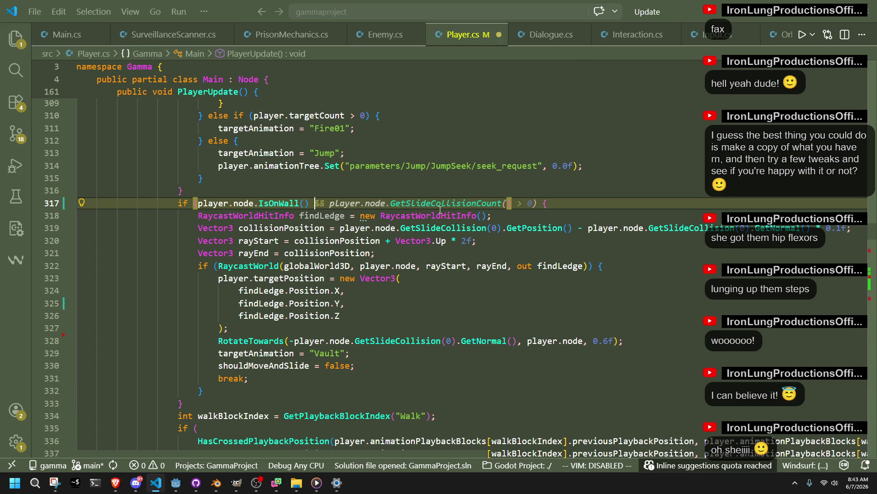
{"action": "type", "text": "&&"}
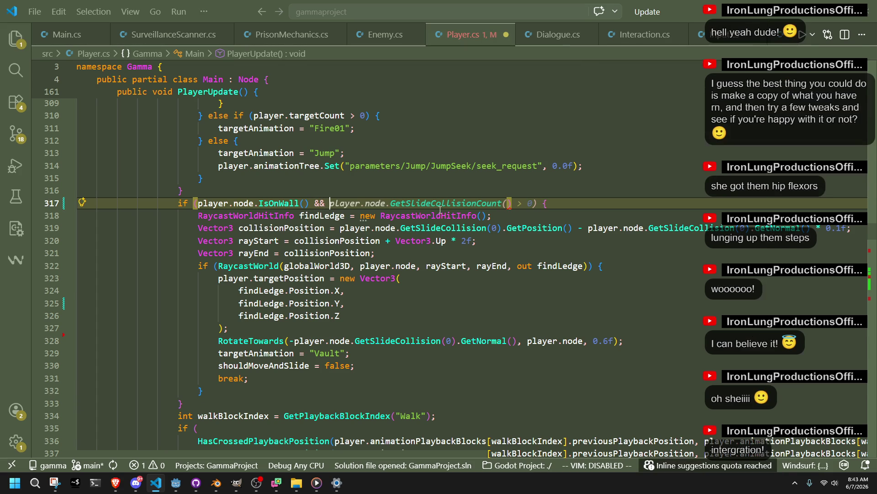
{"action": "type", "text": " player."}
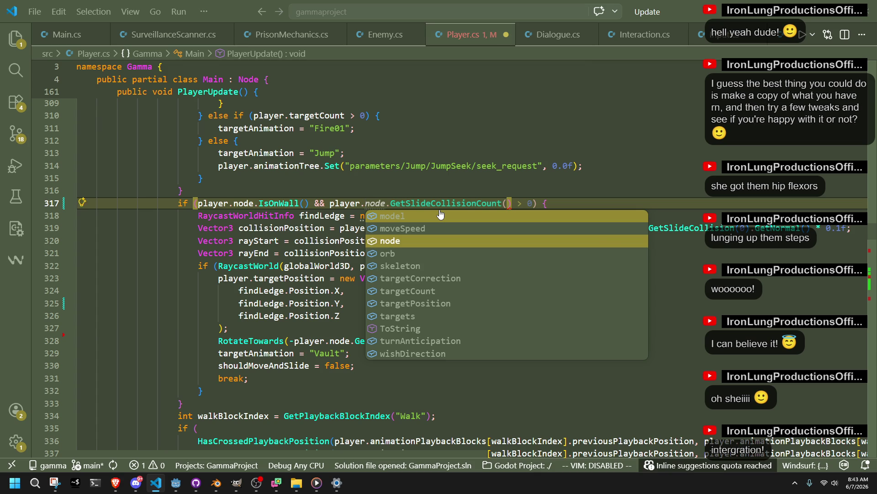
{"action": "type", "text": "wa"}
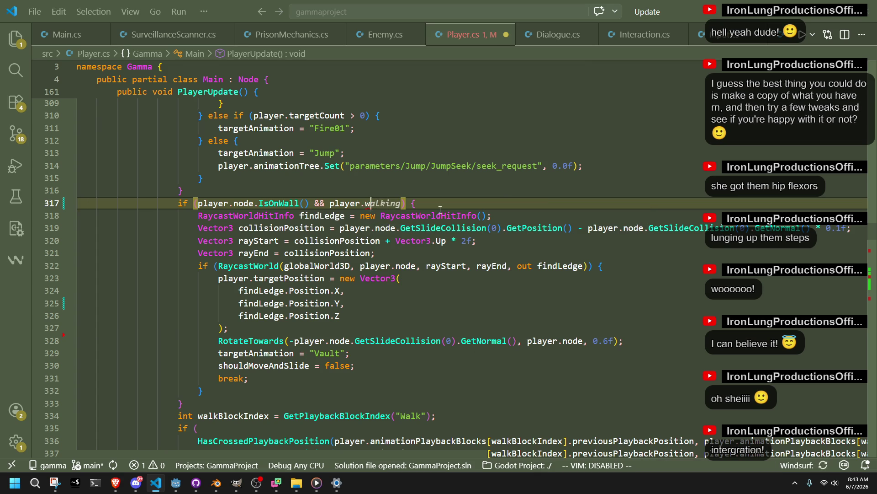
{"action": "type", "text": "walk"}
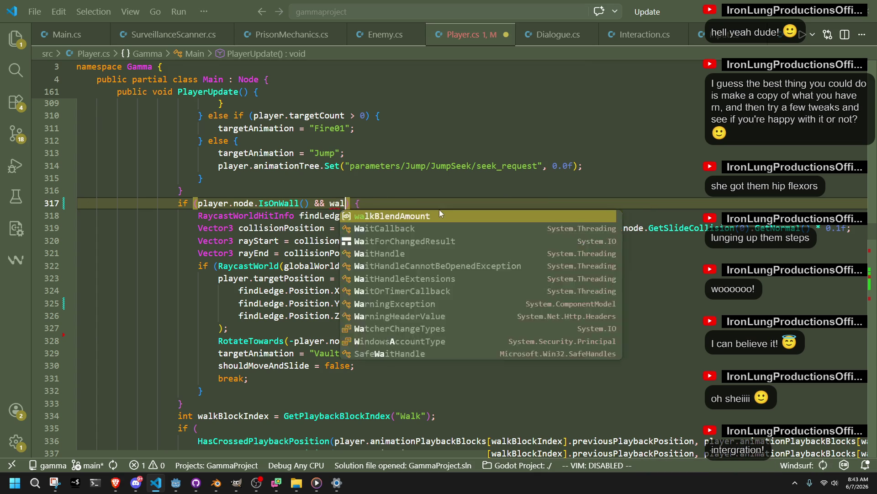
{"action": "key", "text": "Tab"}
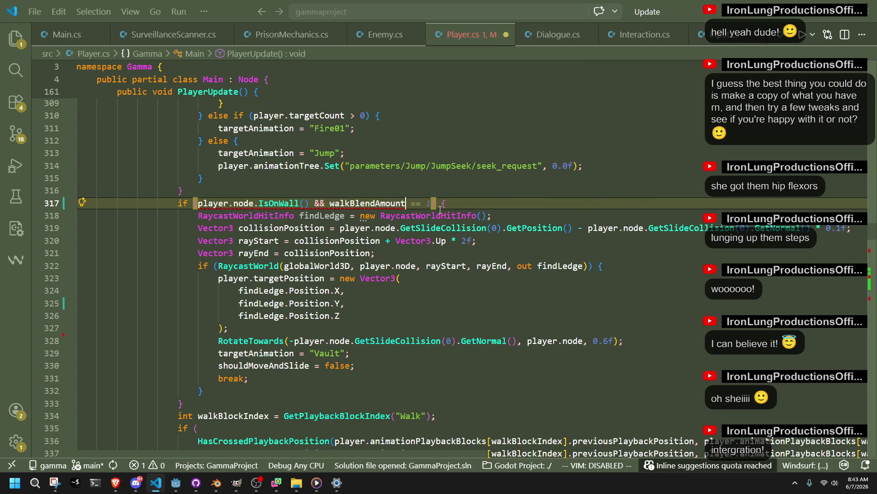
{"action": "type", "text": " > 0."}
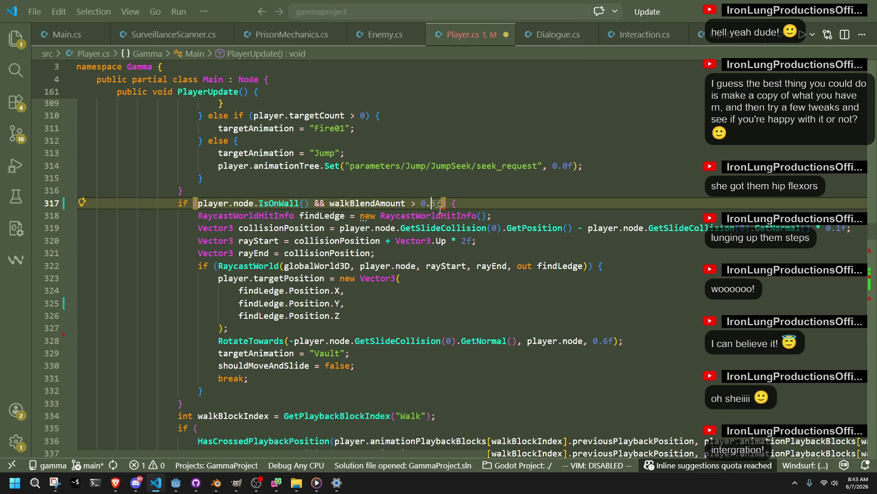
{"action": "type", "text": "3f"}
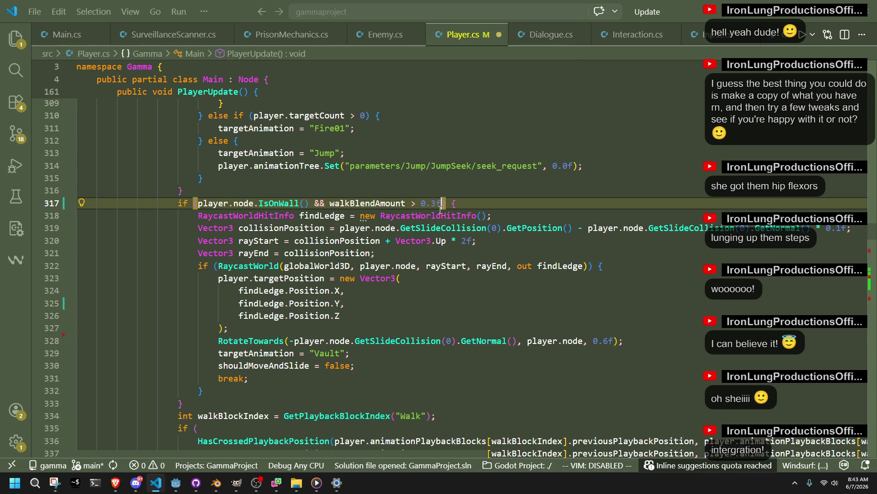
{"action": "left_click", "coordinate": [442, 320]}
{"action": "mouse_move", "coordinate": [412, 391]}
{"action": "left_mouse_down"}
{"action": "mouse_move", "coordinate": [439, 378]}
{"action": "mouse_move", "coordinate": [484, 217]}
{"action": "mouse_move", "coordinate": [505, 201]}
{"action": "left_mouse_up"}
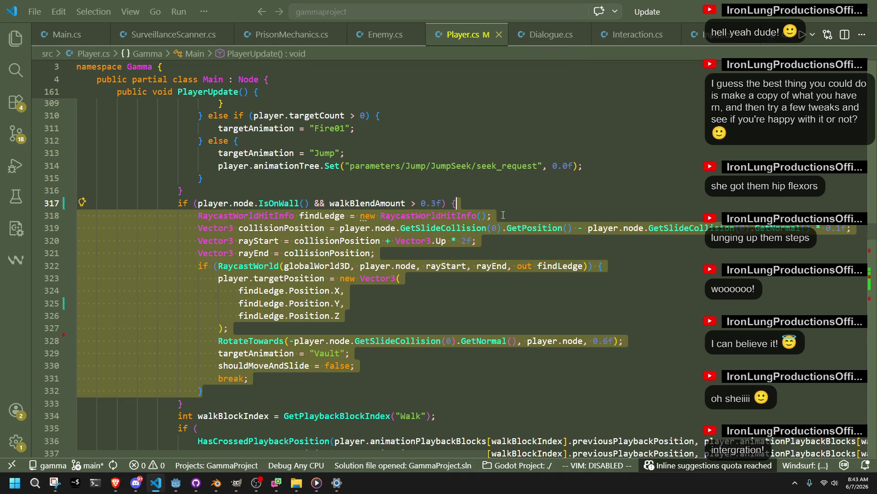
Step: Open a blank line after PlayerApplyDynamicBoneTransformations for a new method
{"action": "scroll", "coordinate": [503, 215], "scroll_direction": "up", "scroll_amount": 20}
{"action": "scroll", "coordinate": [476, 256], "scroll_direction": "up", "scroll_amount": 15}
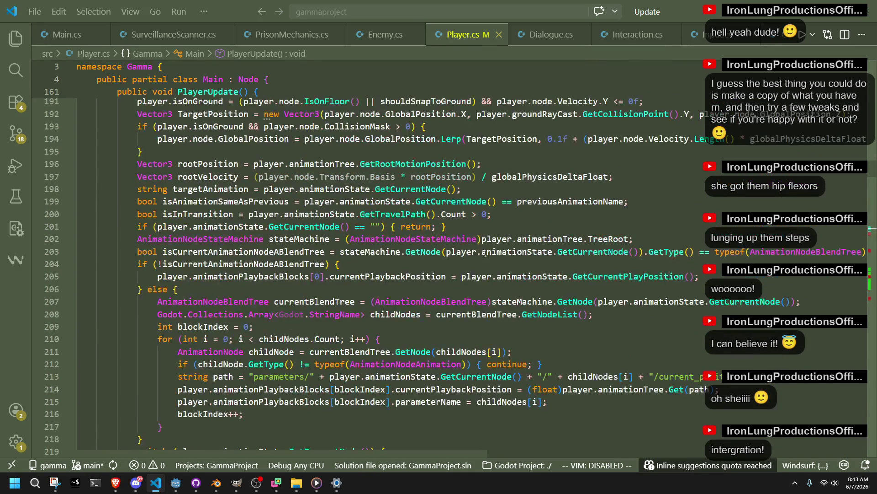
{"action": "scroll", "coordinate": [485, 252], "scroll_direction": "down", "scroll_amount": 2}
{"action": "left_click", "coordinate": [364, 346]}
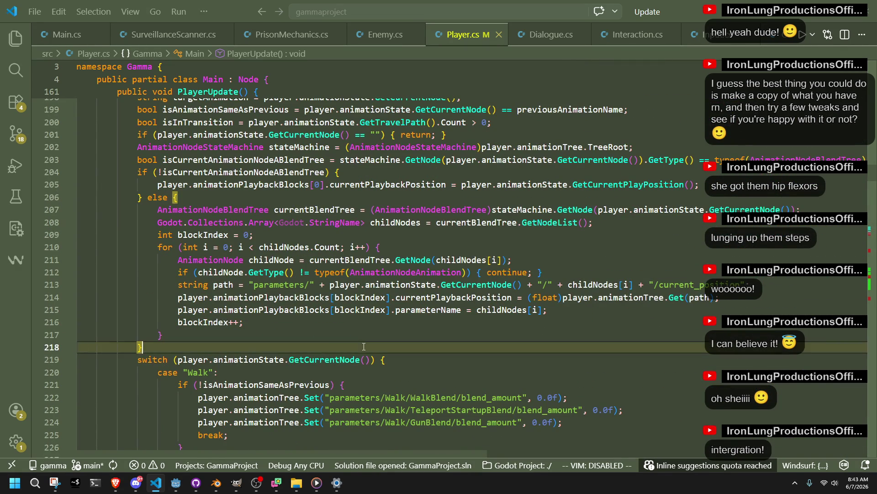
{"action": "scroll", "coordinate": [401, 366], "scroll_direction": "up", "scroll_amount": 18}
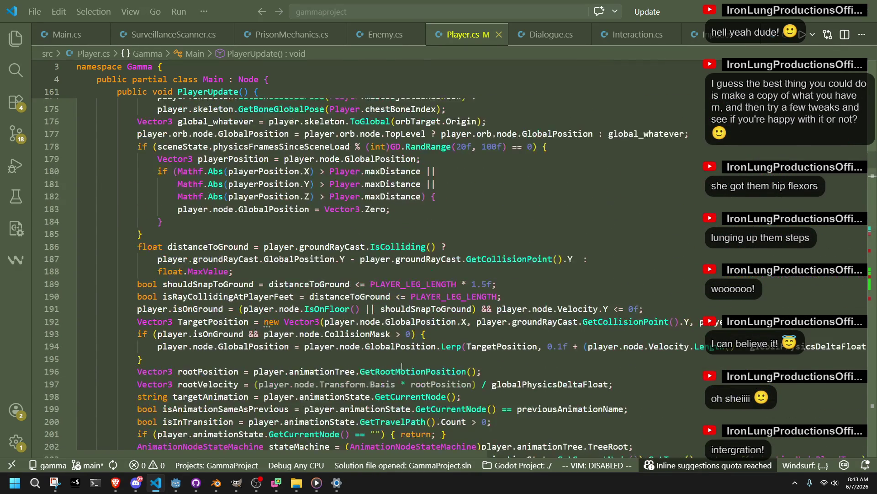
{"action": "left_click", "coordinate": [272, 309]}
{"action": "scroll", "coordinate": [280, 304], "scroll_direction": "up", "scroll_amount": 2}
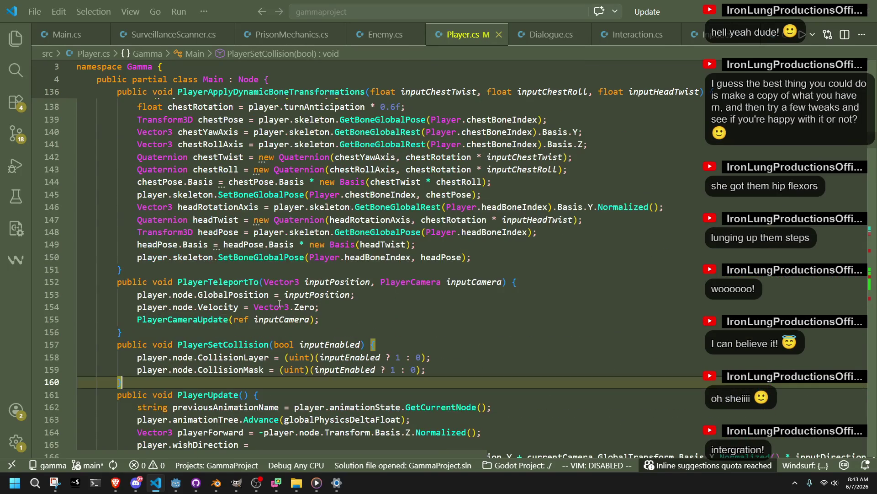
{"action": "left_click", "coordinate": [186, 271]}
{"action": "key", "text": "Return"}
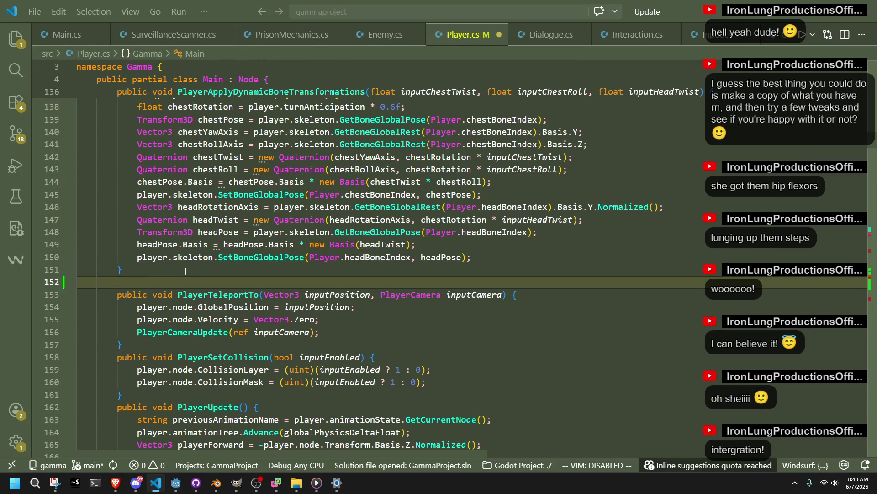
Step: Declare public void PlayerVault() and fill it with the suggested ledge-raycast vault body
{"action": "type", "text": "public voi"}
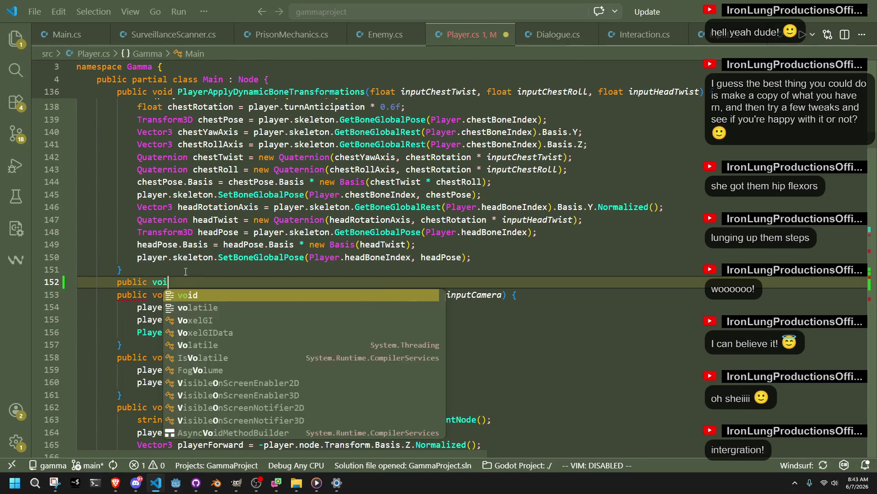
{"action": "type", "text": "d PlayerVau"}
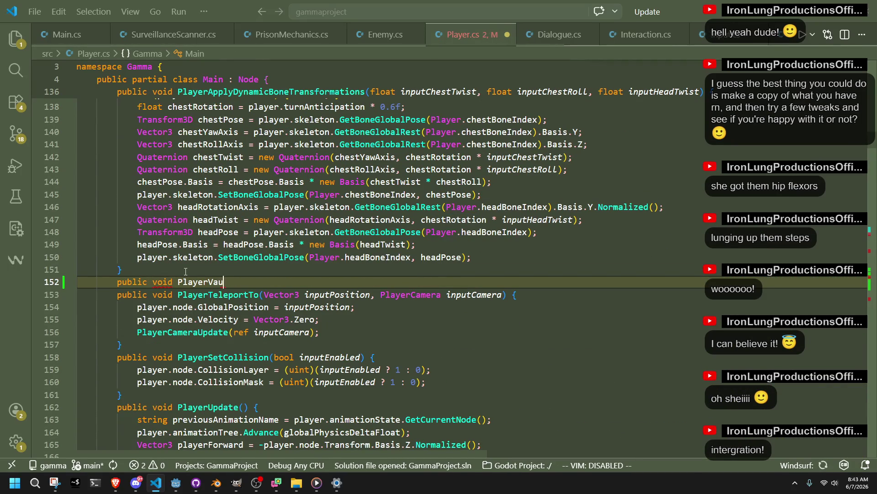
{"action": "key", "text": "Tab"}
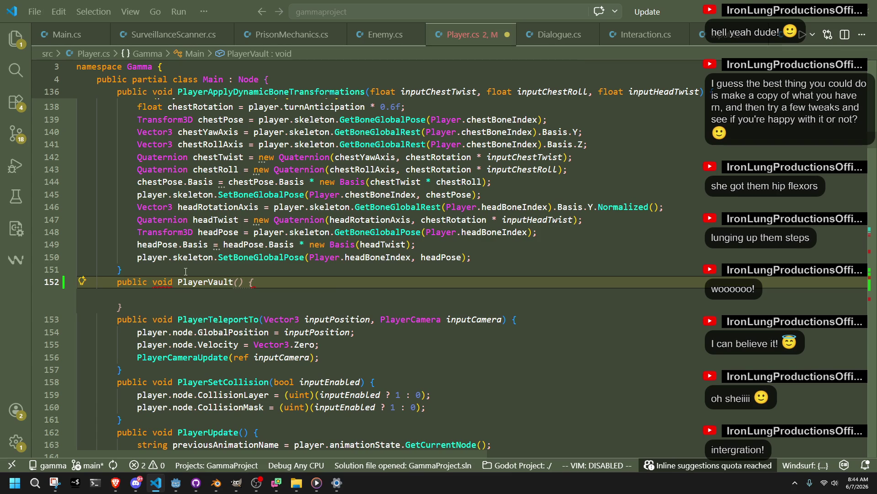
{"action": "key", "text": "Return"}
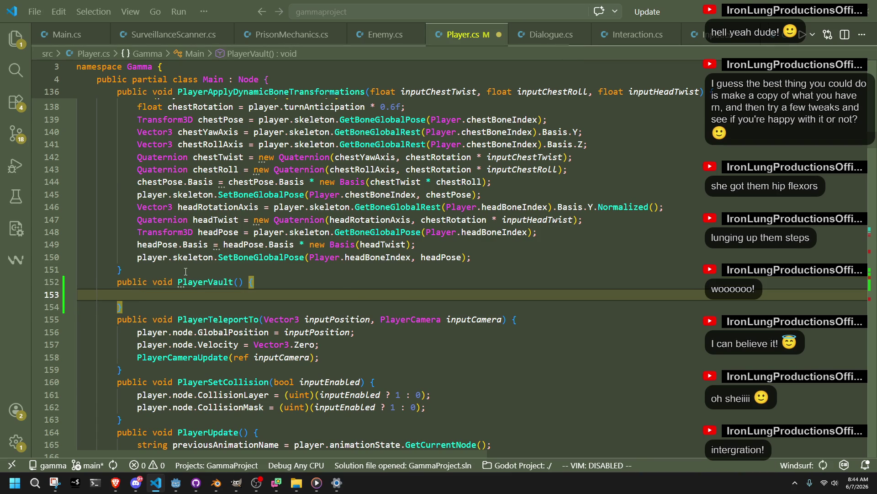
{"action": "key", "text": "Tab"}
{"action": "mouse_move", "coordinate": [236, 373]}
{"action": "left_mouse_down"}
{"action": "mouse_move", "coordinate": [91, 276]}
{"action": "mouse_move", "coordinate": [73, 202]}
{"action": "left_mouse_up"}
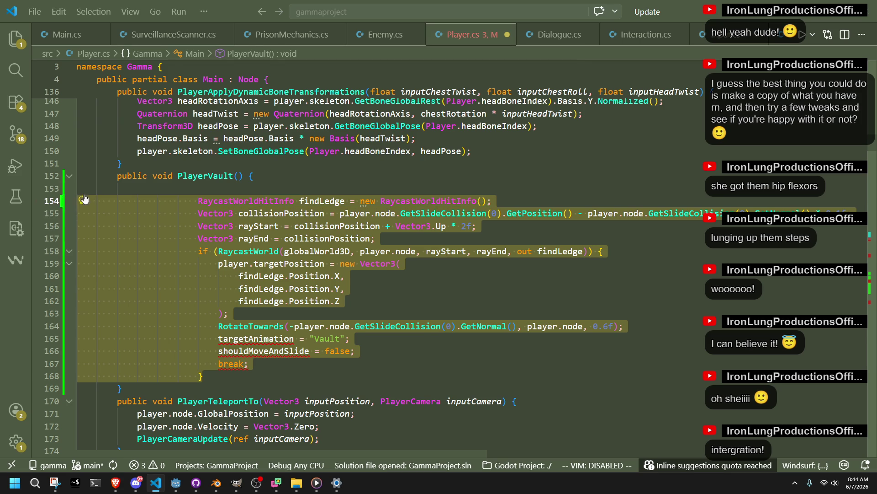
Step: Outdent the PlayerVault body, remove its leading blank line, and save
{"action": "key", "text": "shift+Tab"}
{"action": "key", "text": "shift+Tab"}
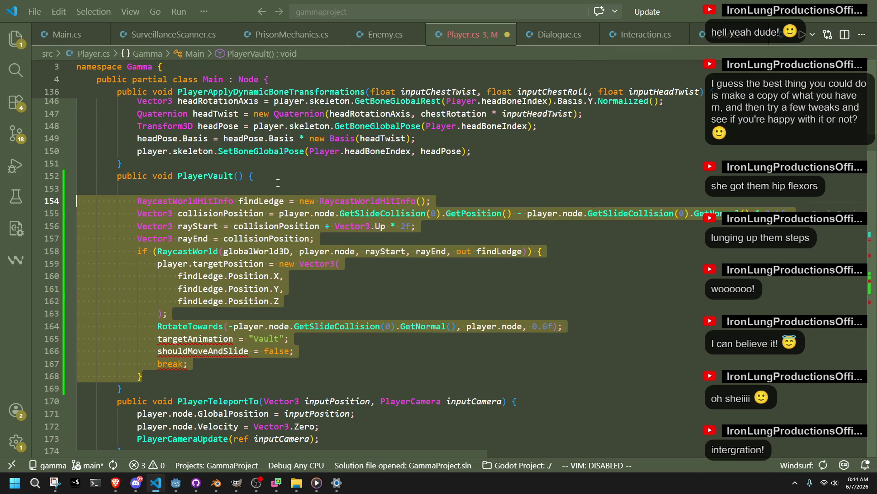
{"action": "left_click", "coordinate": [278, 183]}
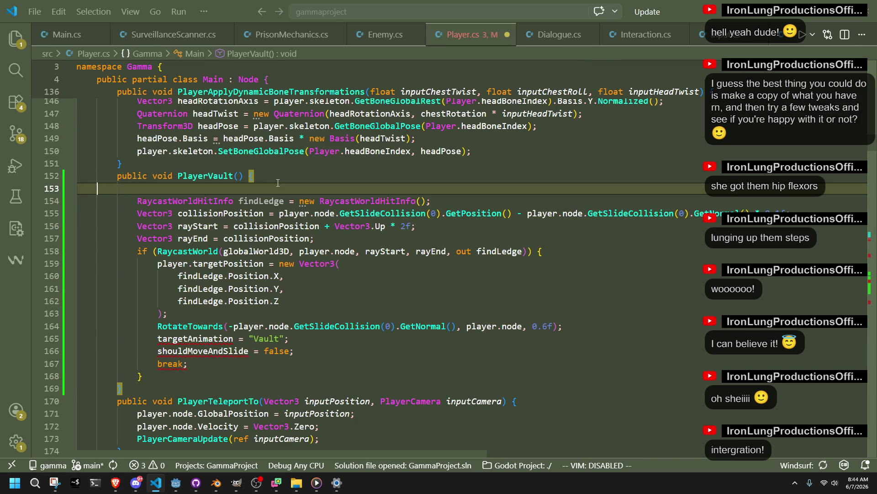
{"action": "key", "text": "BackSpace"}
{"action": "key", "text": "ctrl+s"}
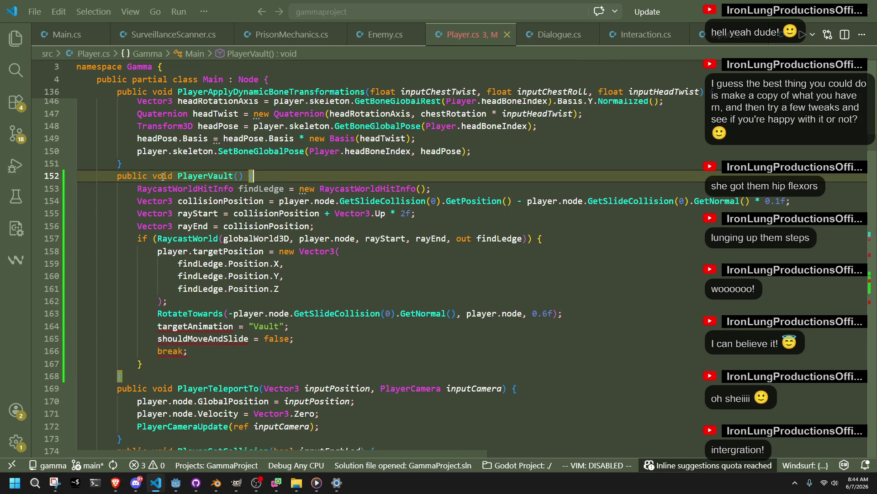
Step: Change PlayerVault's return type from void to bool
{"action": "double_click", "coordinate": [163, 177]}
{"action": "type", "text": "bool"}
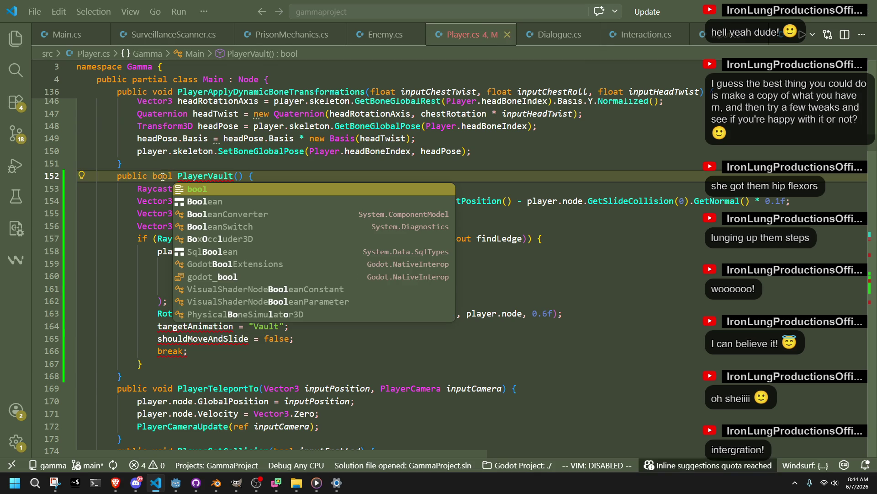
{"action": "left_click", "coordinate": [258, 175]}
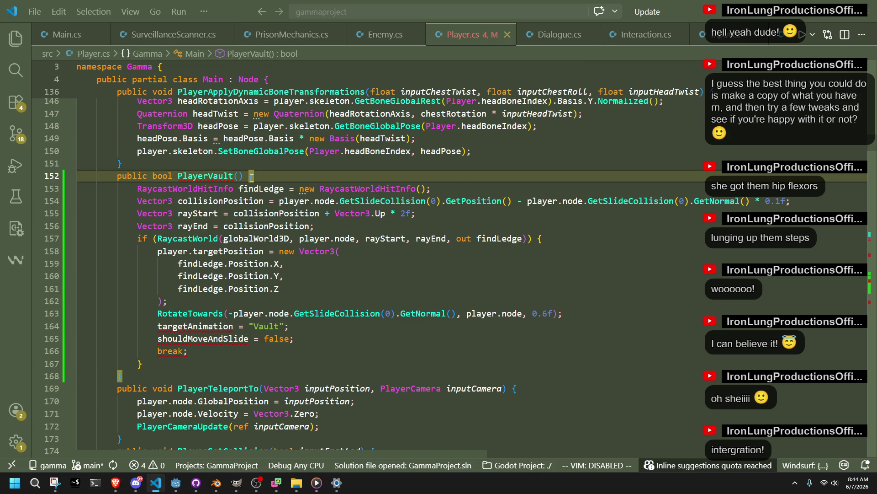
{"action": "double_click", "coordinate": [162, 174]}
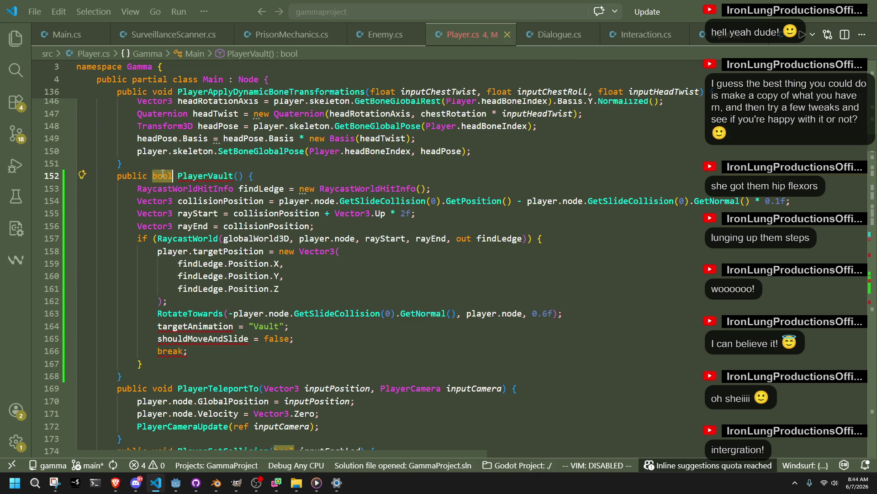
{"action": "type", "text": "void"}
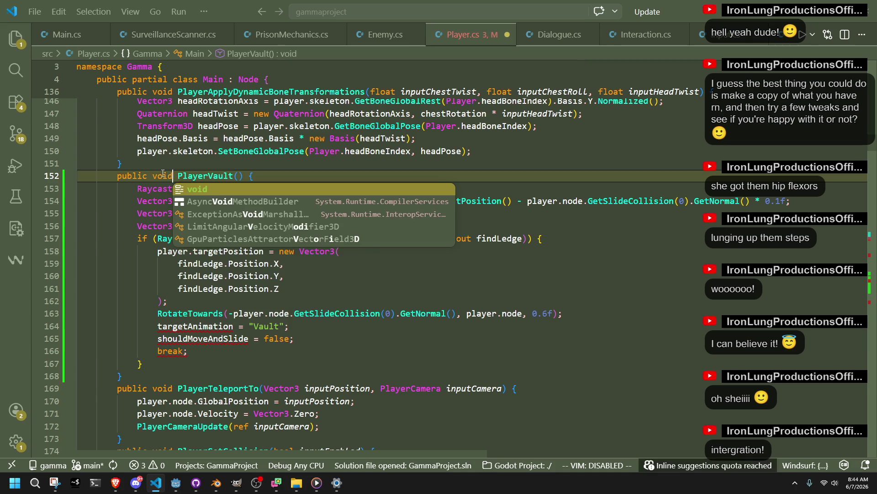
{"action": "left_click", "coordinate": [307, 361]}
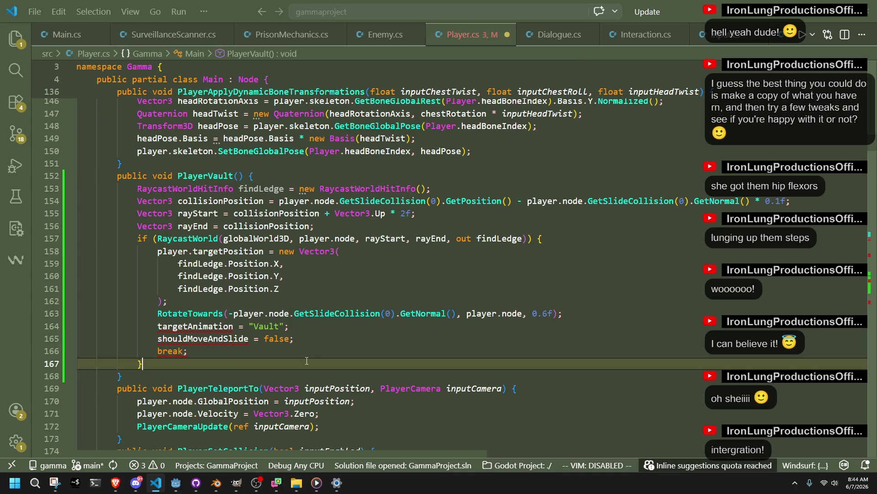
{"action": "left_click", "coordinate": [278, 353]}
{"action": "double_click", "coordinate": [227, 341]}
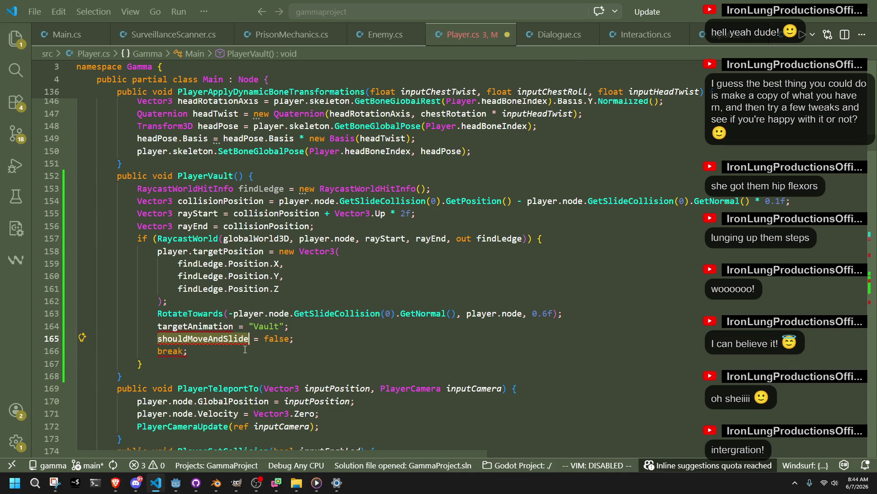
{"action": "left_click", "coordinate": [245, 349]}
{"action": "double_click", "coordinate": [159, 177]}
{"action": "type", "text": "bool"}
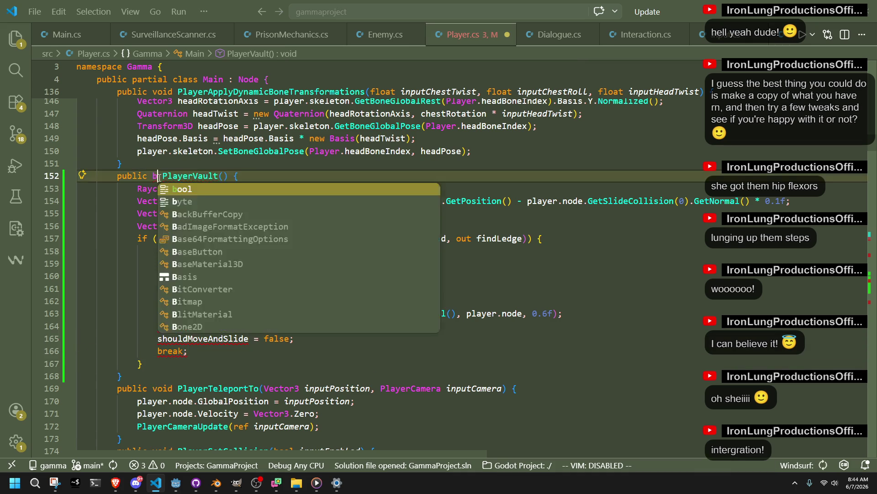
Step: Replace break; with return true; and add return false; after the if block
{"action": "left_click", "coordinate": [250, 375]}
{"action": "double_click", "coordinate": [173, 351]}
{"action": "key", "text": "BackSpace"}
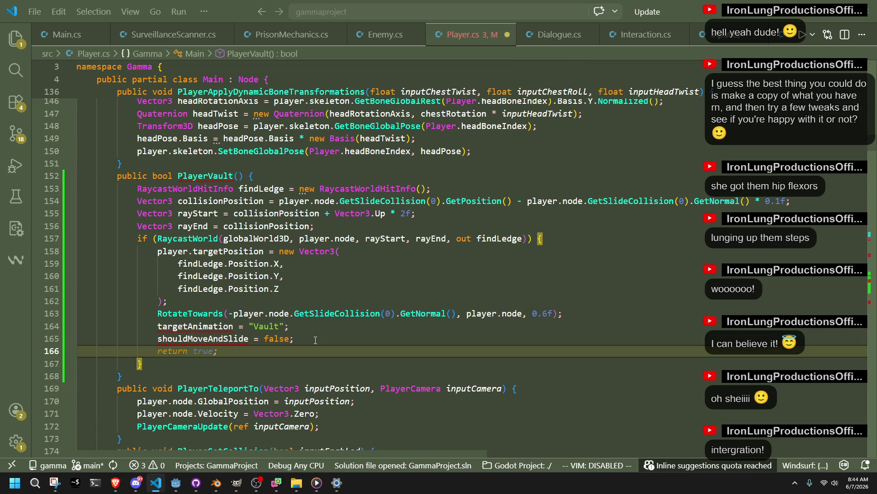
{"action": "key", "text": "Tab"}
{"action": "key", "text": "Down"}
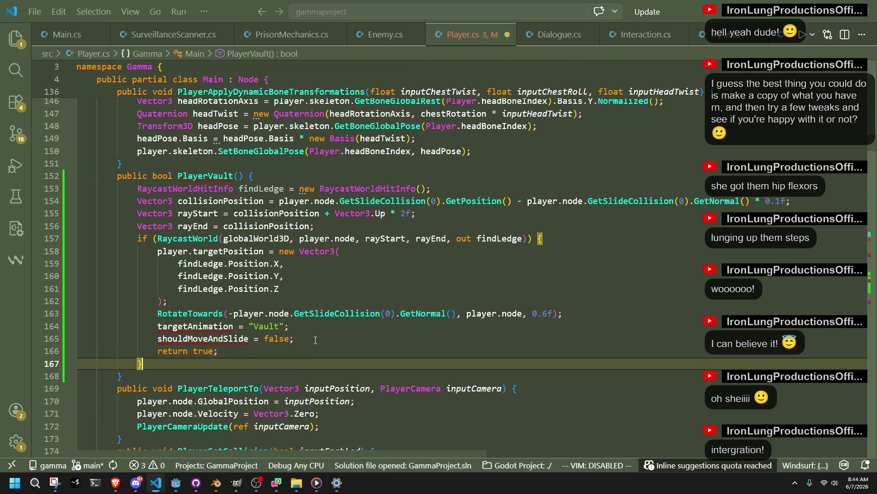
{"action": "key", "text": "Return"}
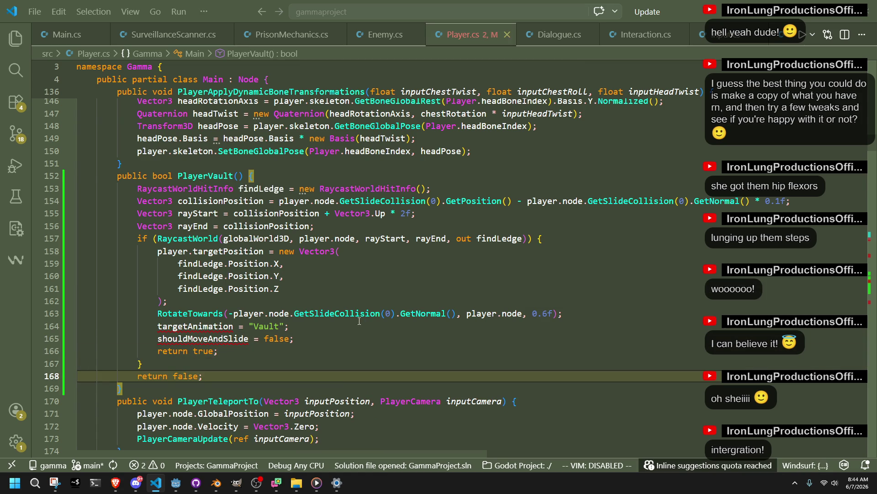
{"action": "key", "text": "Tab"}
Step: Inspect the targetAnimation error on line 164 inside PlayerVault
{"action": "left_click", "coordinate": [202, 326]}
{"action": "left_click", "coordinate": [347, 353]}
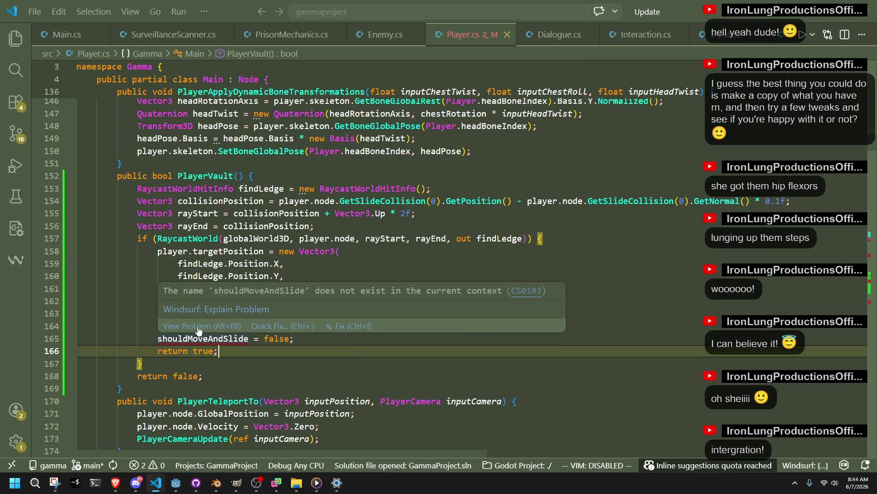
{"action": "key", "text": "Down"}
{"action": "key", "text": "Down"}
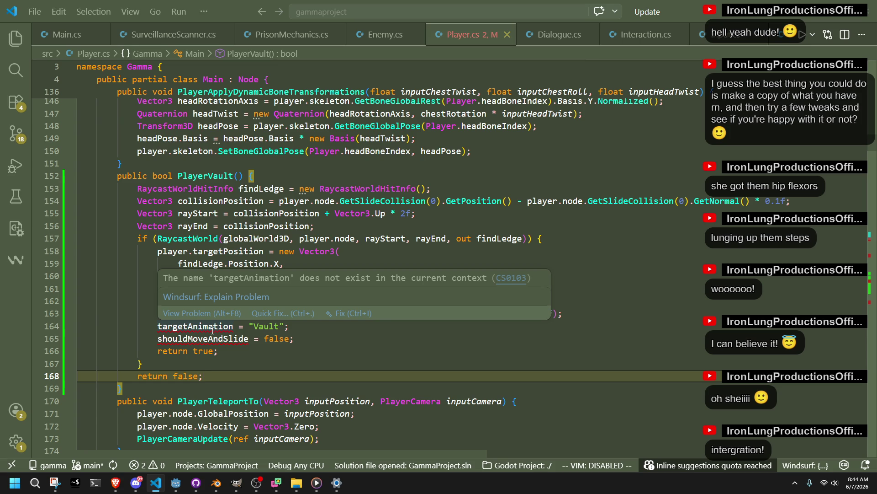
{"action": "key", "text": "Up"}
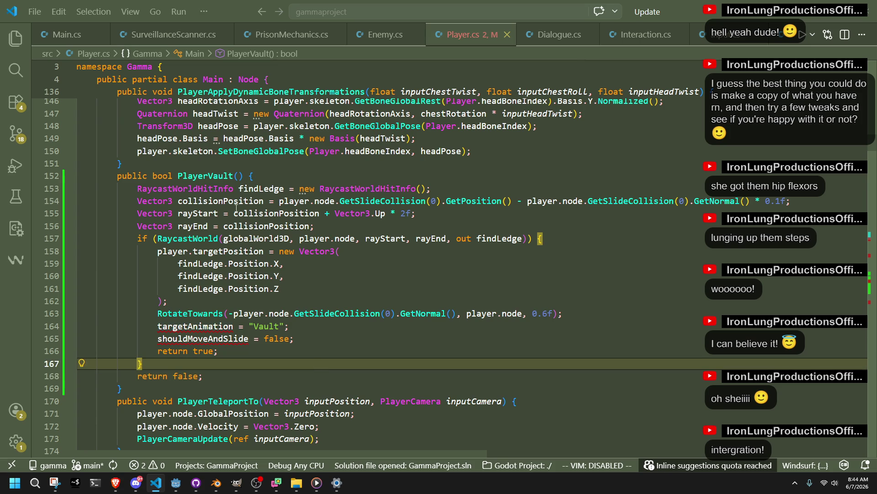
{"action": "left_click", "coordinate": [243, 175]}
Step: Add ref string inputTargetAnimation and ref bool inputShouldMoveAndSlide parameters to PlayerVault, then save
{"action": "type", "text": "ref"}
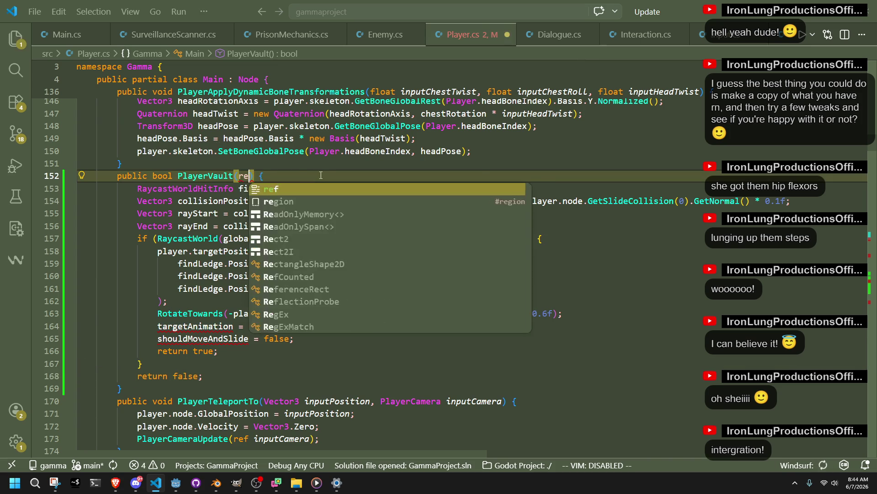
{"action": "key", "text": "Tab"}
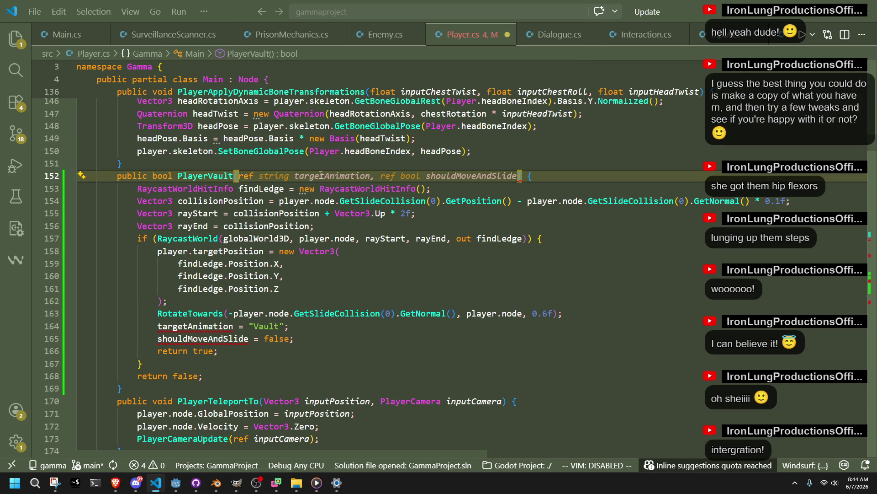
{"action": "type", "text": "ref string t"}
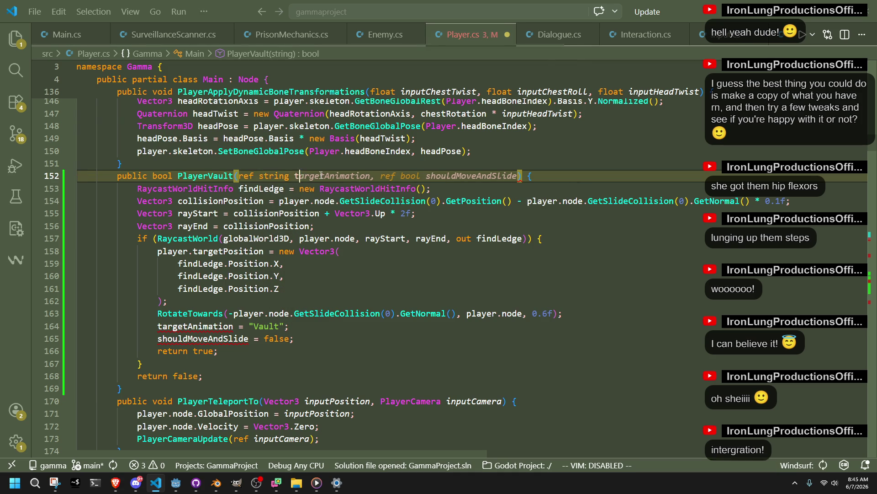
{"action": "type", "text": "argetani"}
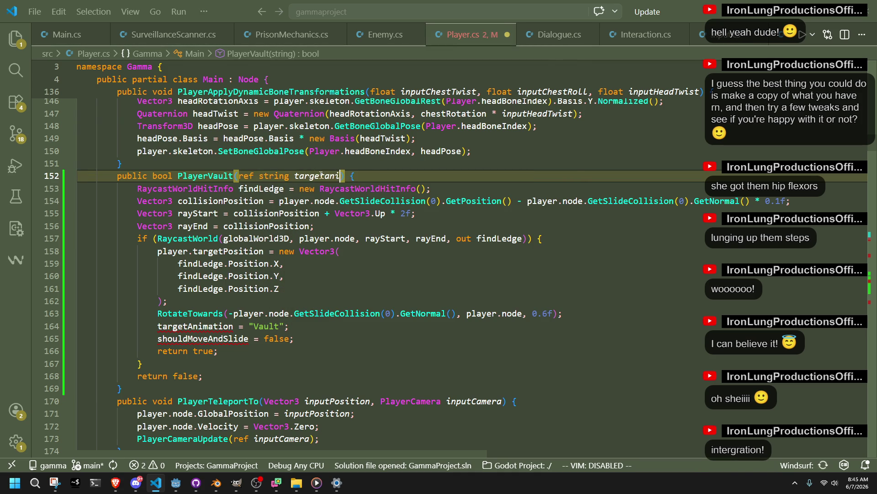
{"action": "key", "text": "BackSpace"}
{"action": "key", "text": "BackSpace"}
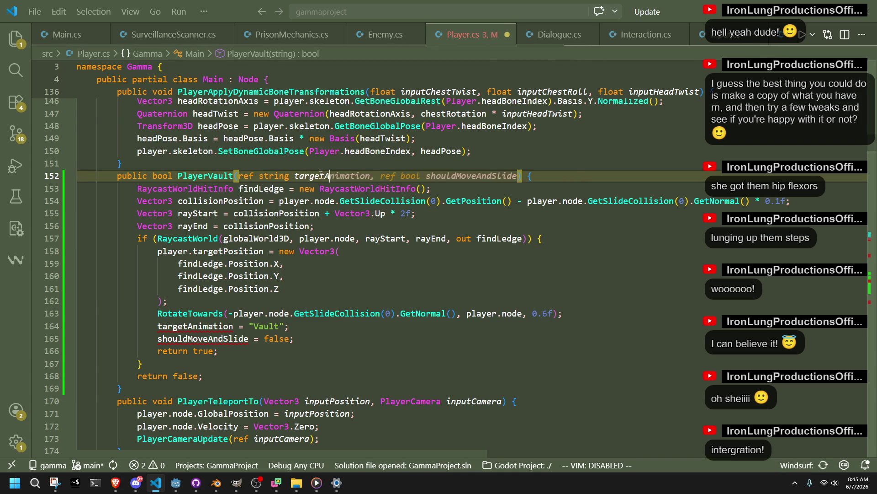
{"action": "key", "text": "ctrl+BackSpace"}
{"action": "type", "text": "inputT"}
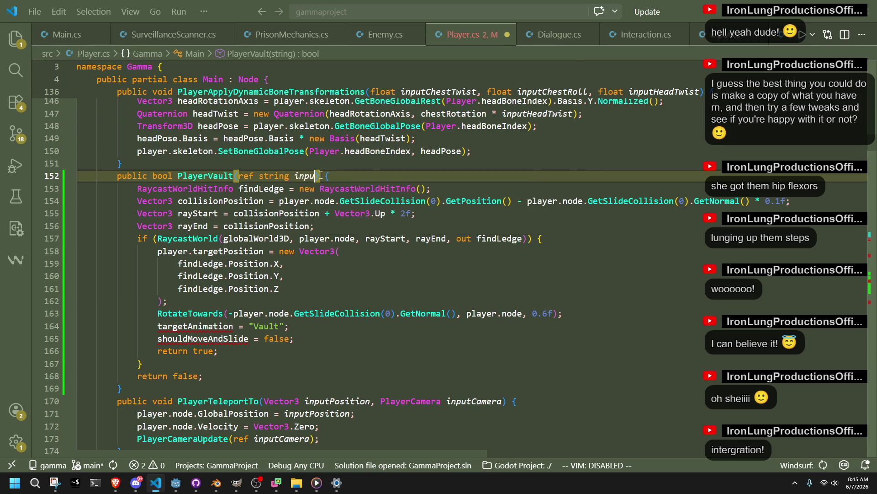
{"action": "type", "text": "argetAnimat"}
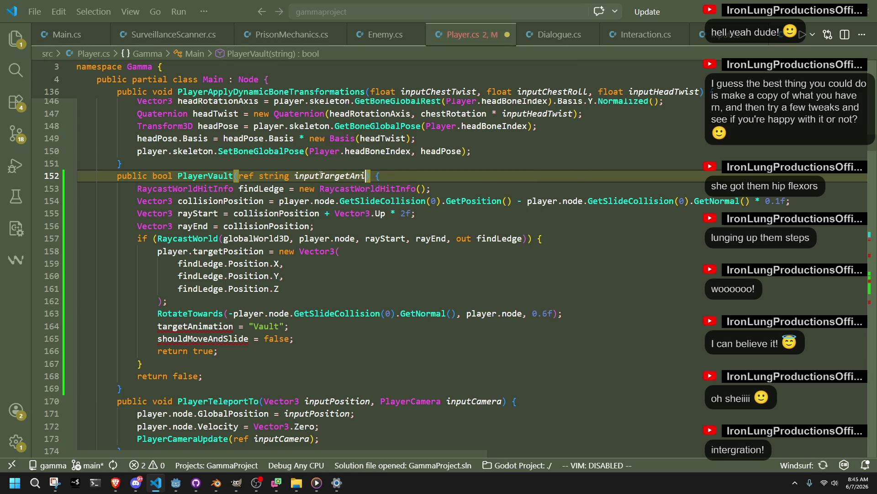
{"action": "type", "text": "ion"}
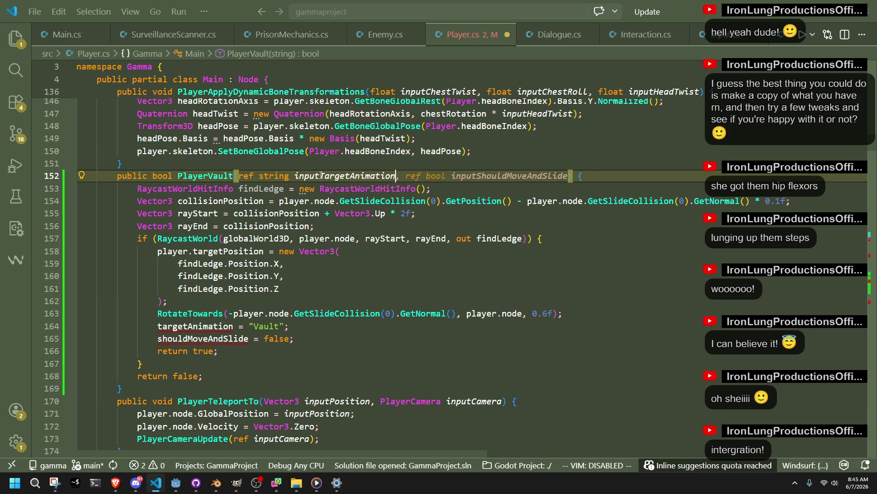
{"action": "key", "text": "Tab"}
{"action": "key", "text": "ctrl+s"}
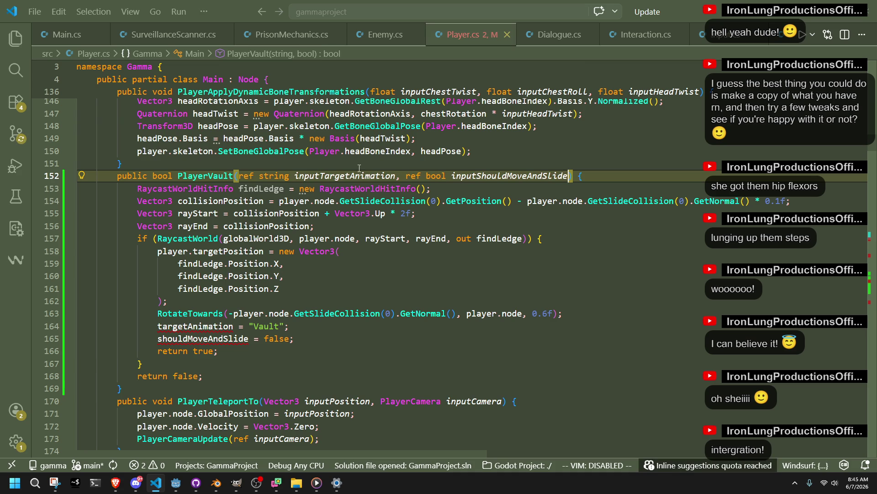
Step: Make lines 164–165 assign inputTargetAnimation and inputShouldMoveAndSlide instead, and save
{"action": "double_click", "coordinate": [359, 176]}
{"action": "key", "text": "ctrl+c"}
{"action": "double_click", "coordinate": [204, 326]}
{"action": "key", "text": "ctrl+v"}
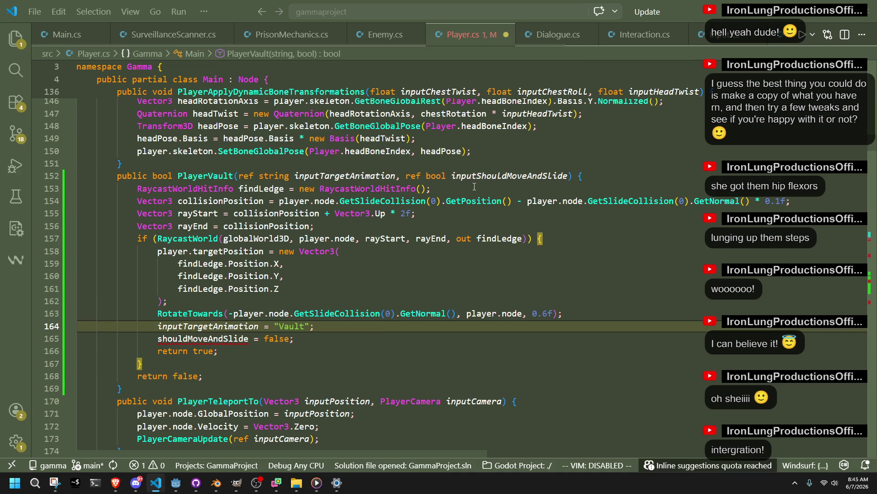
{"action": "double_click", "coordinate": [509, 175]}
{"action": "double_click", "coordinate": [204, 339]}
{"action": "type", "text": "inputShouldMoveAndSlide"}
{"action": "key", "text": "ctrl+s"}
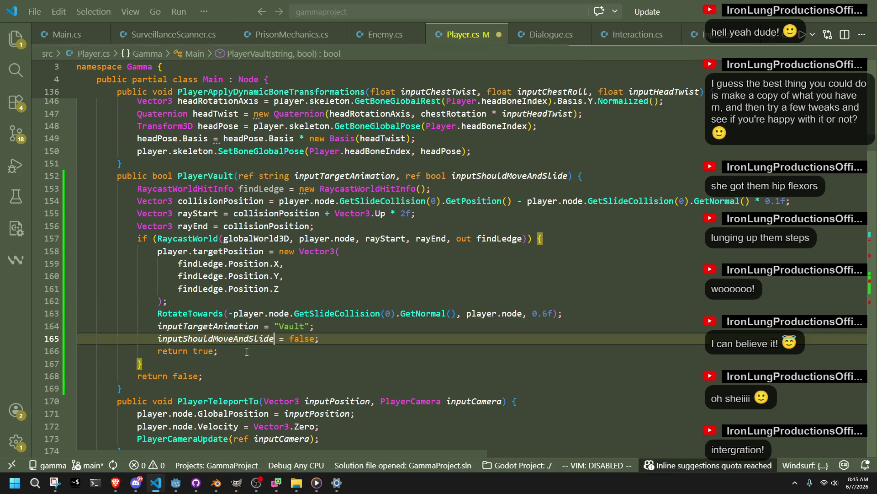
{"action": "left_click", "coordinate": [263, 359]}
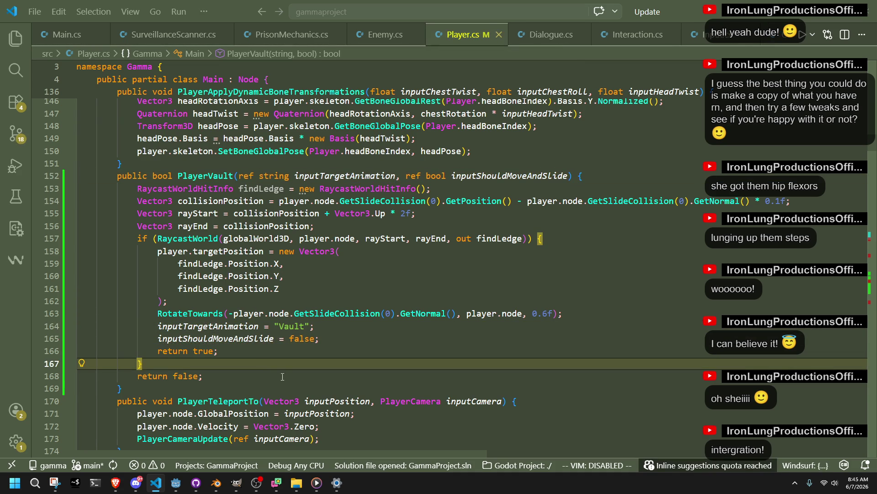
{"action": "left_click", "coordinate": [289, 391]}
{"action": "left_click", "coordinate": [201, 175]}
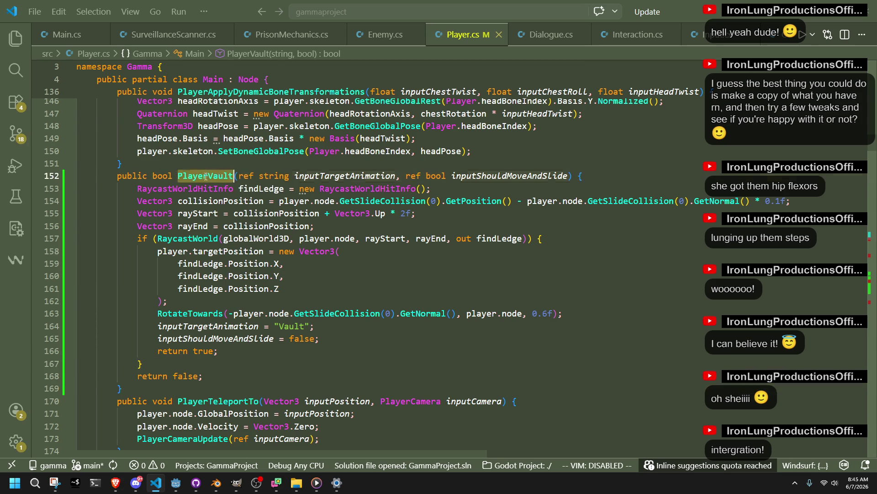
{"action": "scroll", "coordinate": [301, 375], "scroll_direction": "down", "scroll_amount": 15}
{"action": "scroll", "coordinate": [302, 375], "scroll_direction": "down", "scroll_amount": 20}
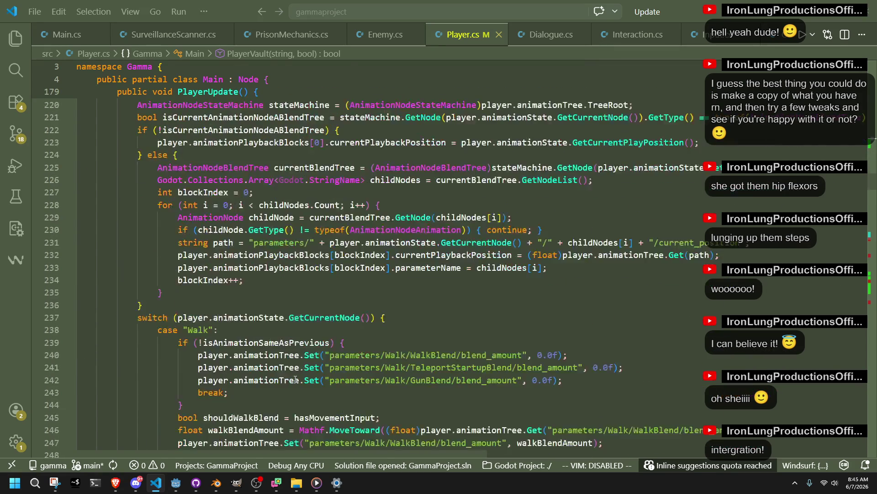
{"action": "scroll", "coordinate": [295, 380], "scroll_direction": "down", "scroll_amount": 14}
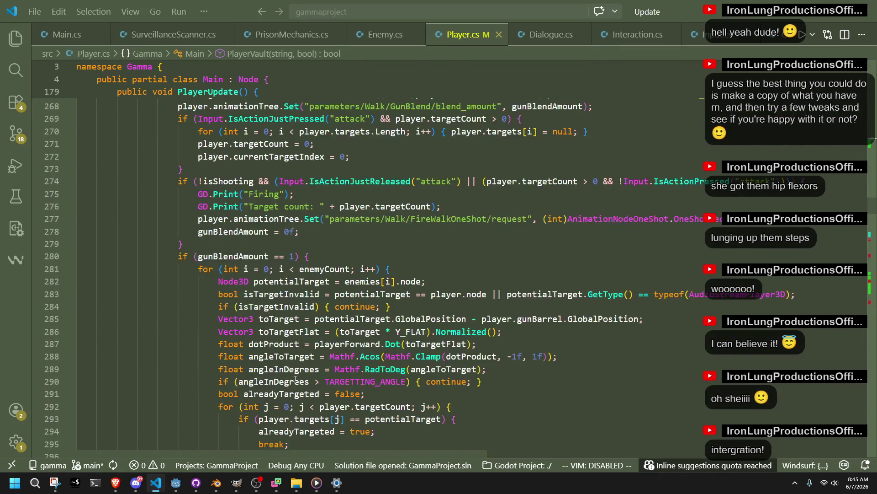
{"action": "scroll", "coordinate": [295, 379], "scroll_direction": "up", "scroll_amount": 10}
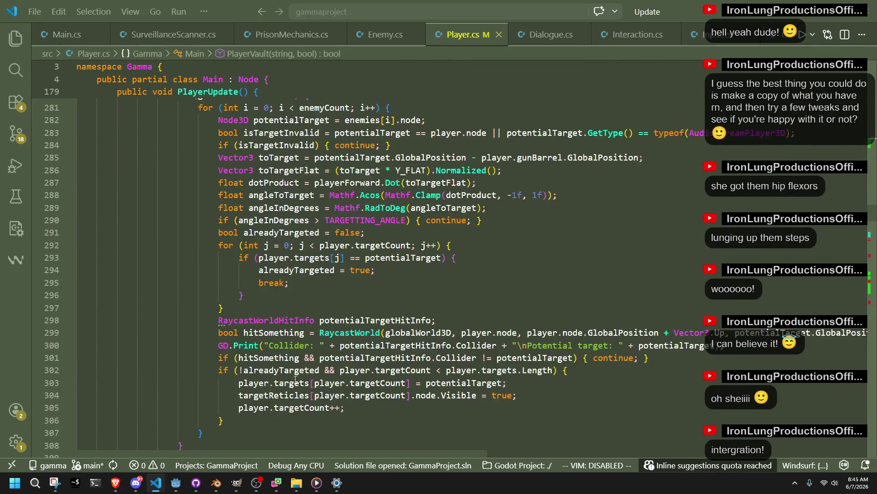
{"action": "scroll", "coordinate": [295, 379], "scroll_direction": "down", "scroll_amount": 6}
{"action": "scroll", "coordinate": [295, 380], "scroll_direction": "up", "scroll_amount": 10}
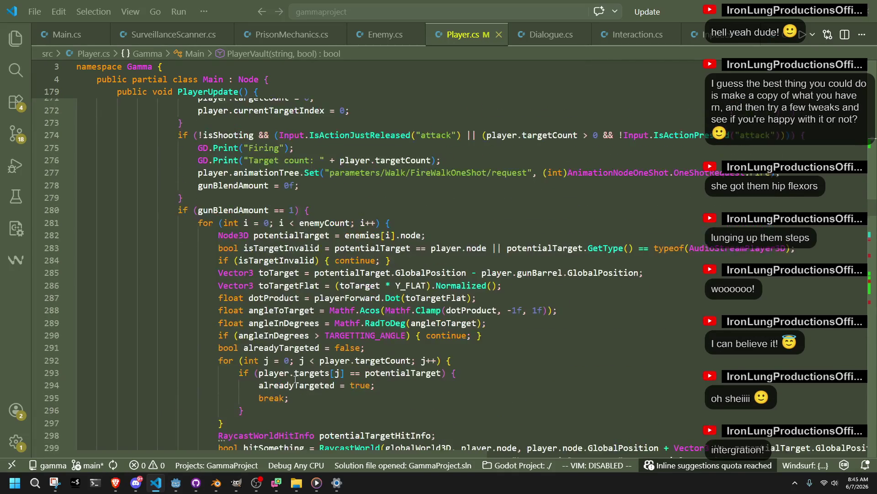
{"action": "scroll", "coordinate": [295, 380], "scroll_direction": "up", "scroll_amount": 12}
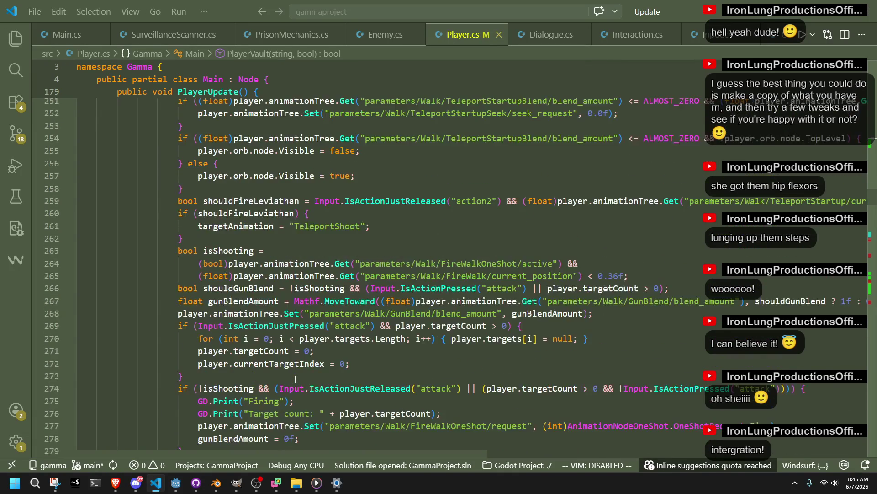
{"action": "scroll", "coordinate": [300, 373], "scroll_direction": "down", "scroll_amount": 6}
{"action": "scroll", "coordinate": [300, 373], "scroll_direction": "down", "scroll_amount": 20}
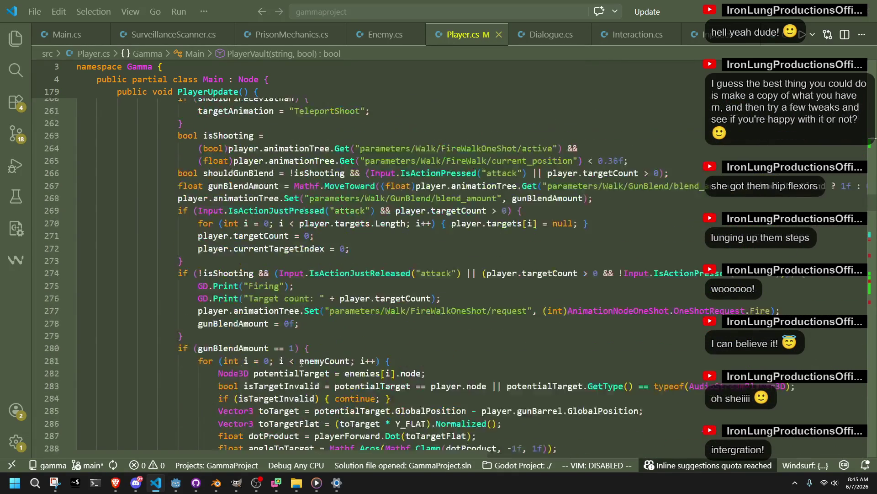
{"action": "scroll", "coordinate": [301, 363], "scroll_direction": "down", "scroll_amount": 11}
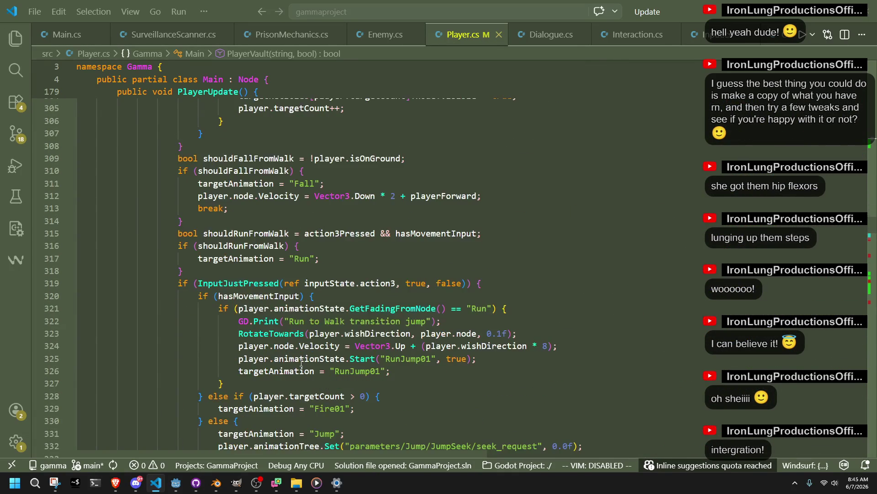
{"action": "scroll", "coordinate": [301, 363], "scroll_direction": "down", "scroll_amount": 4}
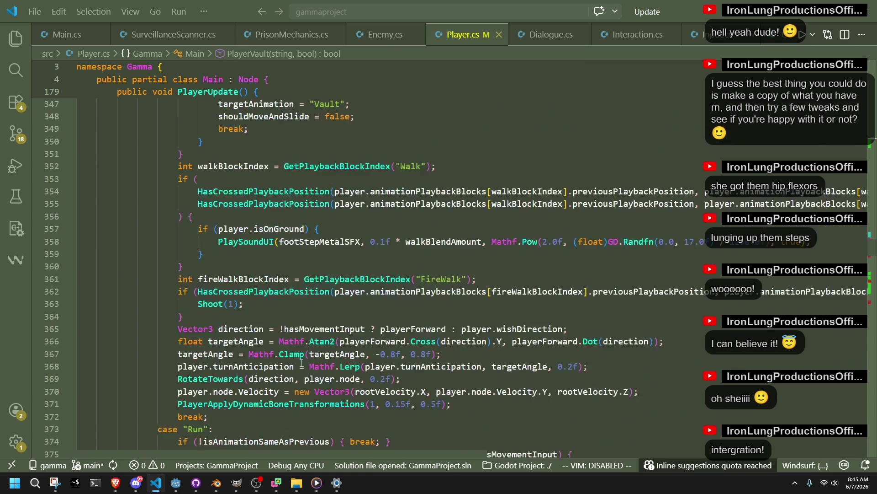
{"action": "scroll", "coordinate": [301, 363], "scroll_direction": "up", "scroll_amount": 6}
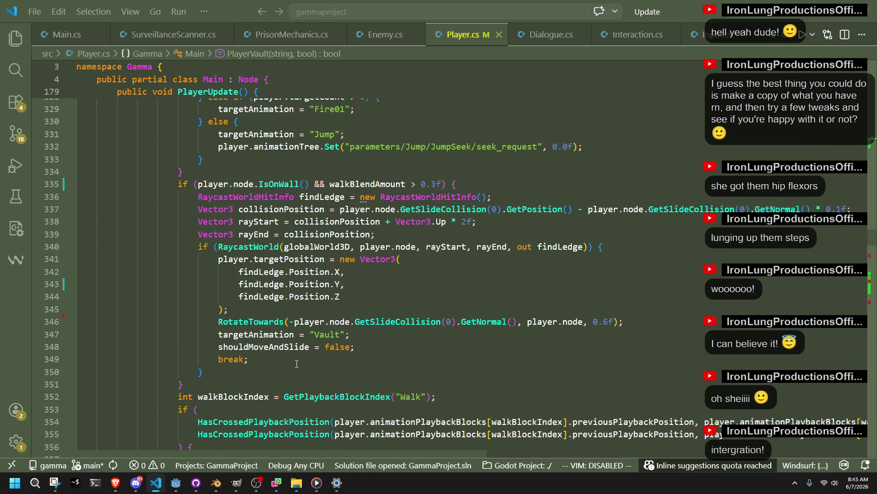
{"action": "mouse_move", "coordinate": [206, 372]}
{"action": "left_mouse_down"}
{"action": "mouse_move", "coordinate": [247, 359]}
{"action": "mouse_move", "coordinate": [235, 273]}
{"action": "mouse_move", "coordinate": [200, 199]}
{"action": "left_mouse_up"}
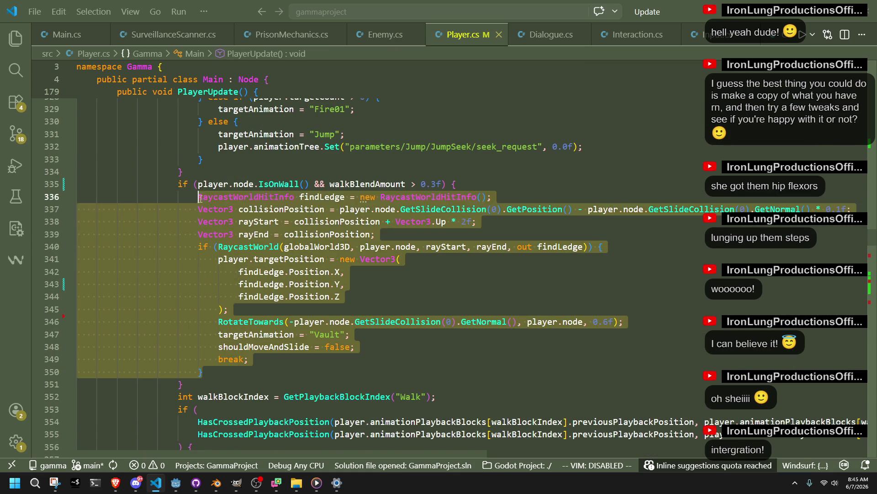
Step: Replace the inline ledge-finding block with a PlayerVault(ref targetAnimation, ref shouldMoveAndSlide) call and save
{"action": "key", "text": "BackSpace"}
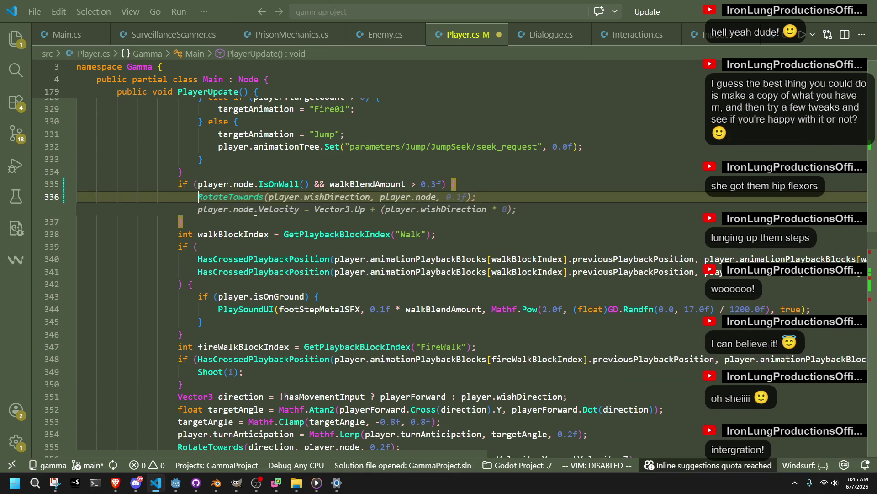
{"action": "type", "text": "PlayerVault"}
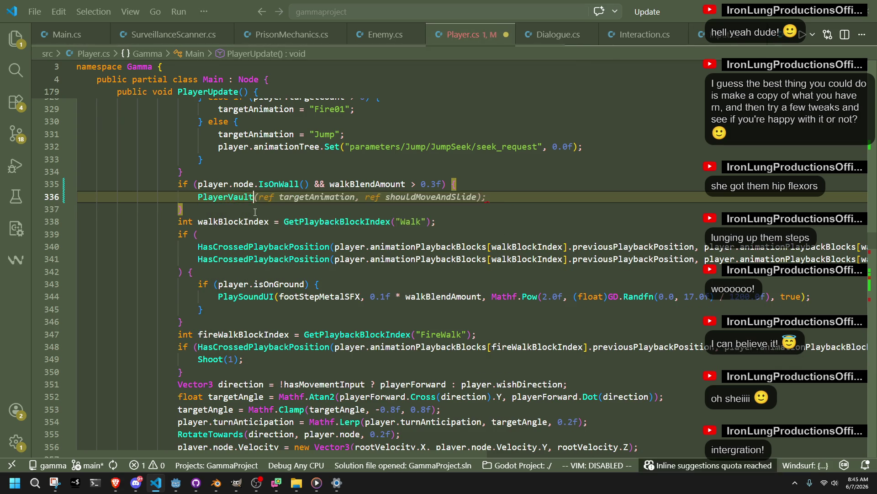
{"action": "key", "text": "Tab"}
{"action": "key", "text": "ctrl+s"}
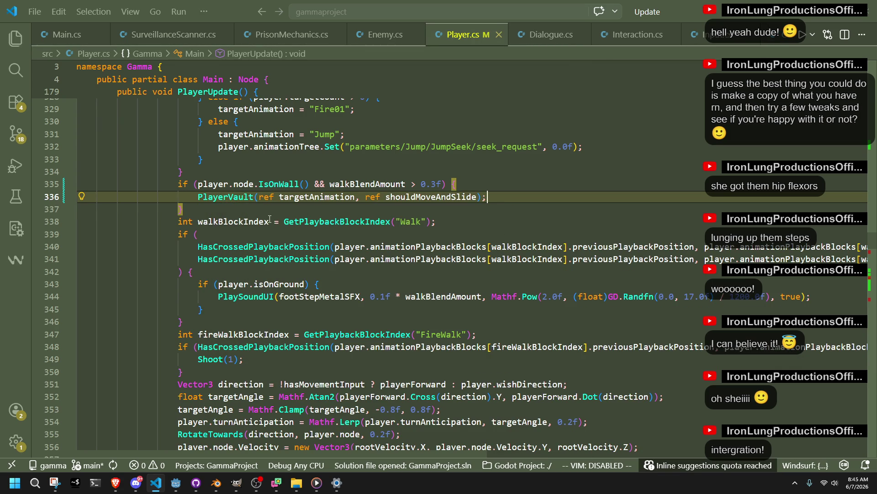
{"action": "left_click", "coordinate": [244, 208]}
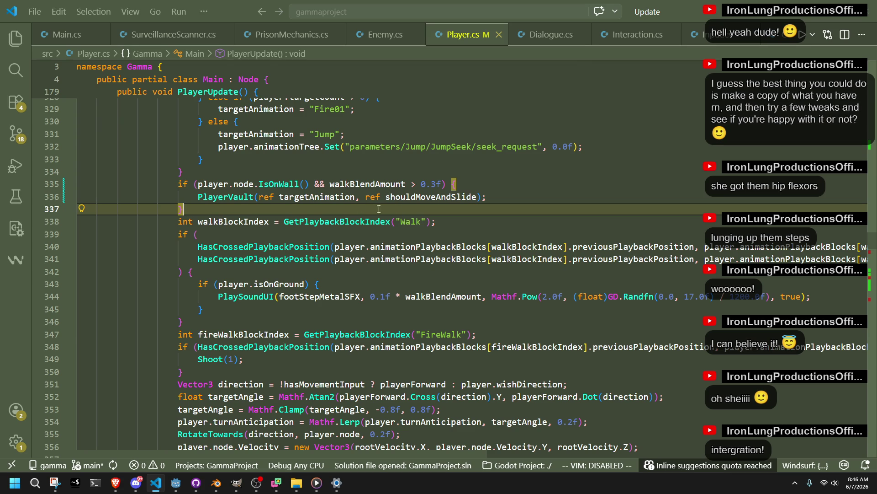
Step: Wrap the PlayerVault call in an if condition whose body is { break; }
{"action": "left_click", "coordinate": [200, 197]}
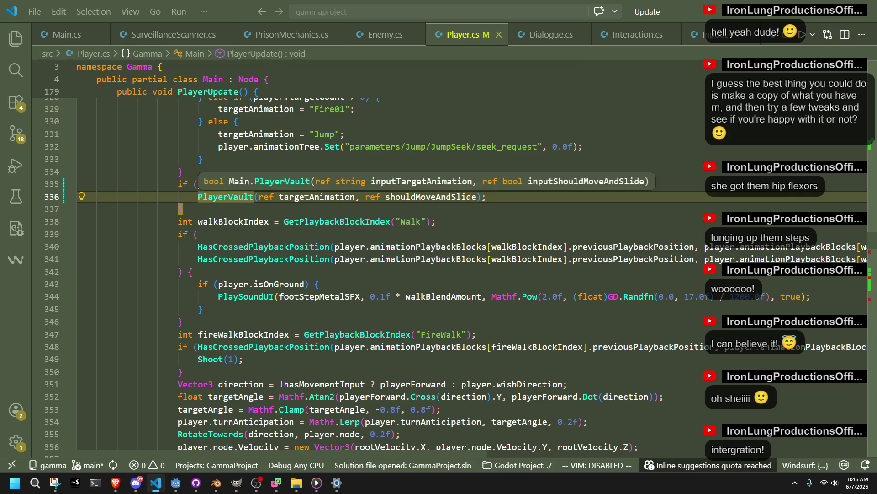
{"action": "type", "text": "if ("}
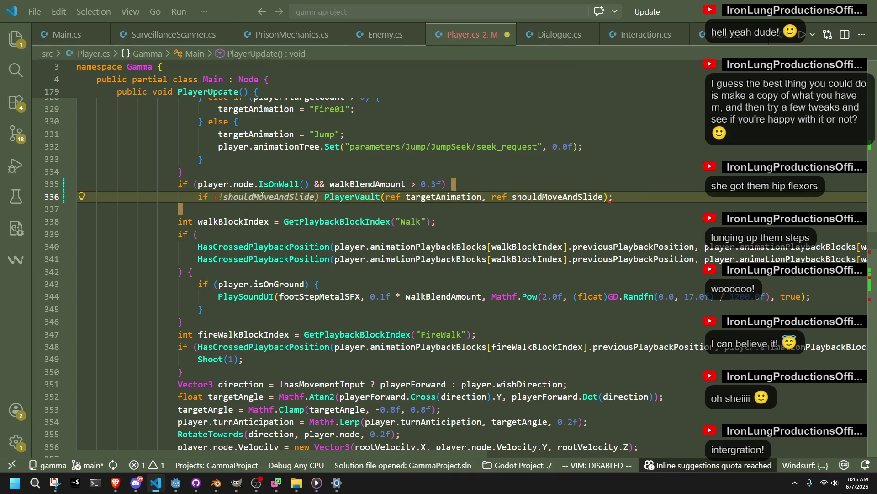
{"action": "key", "text": "Escape"}
{"action": "left_click", "coordinate": [499, 197]}
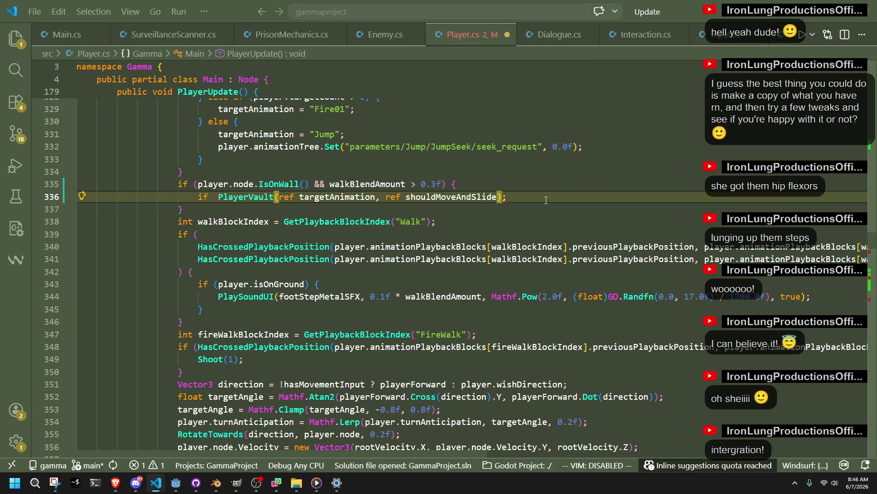
{"action": "type", "text": ")"}
{"action": "key", "text": "Delete"}
{"action": "key", "text": "Delete"}
{"action": "type", "text": ")) "}
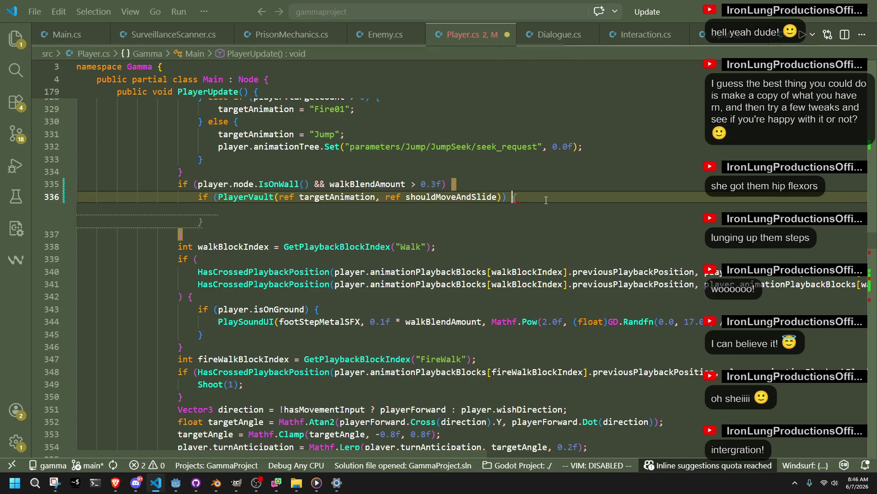
{"action": "type", "text": "{"}
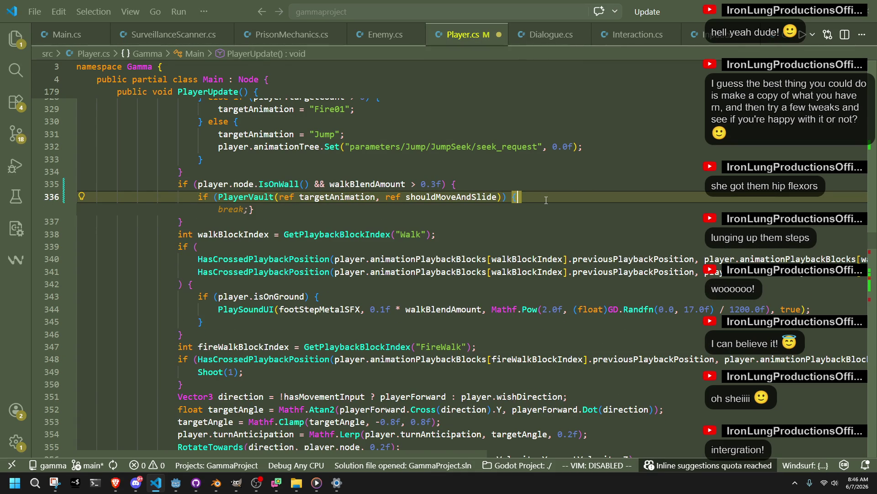
{"action": "type", "text": " break;}"}
{"action": "left_click", "coordinate": [570, 221]}
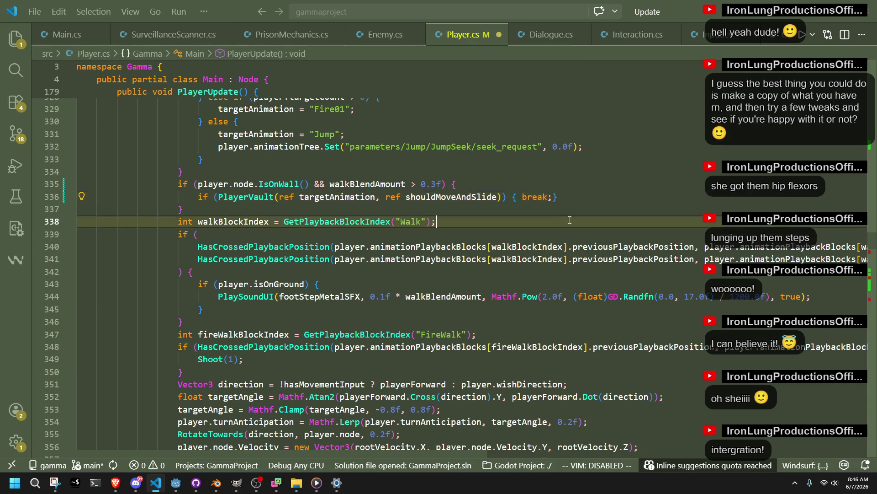
Step: Negate the condition to !PlayerVault(...) and save Player.cs
{"action": "left_click", "coordinate": [218, 196]}
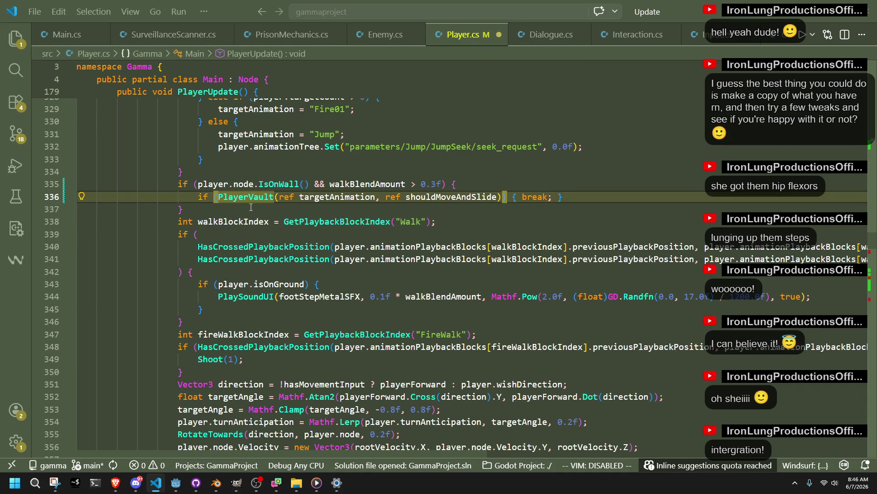
{"action": "type", "text": "!"}
{"action": "key", "text": "ctrl+s"}
{"action": "key", "text": "Down"}
{"action": "left_click", "coordinate": [176, 483]}
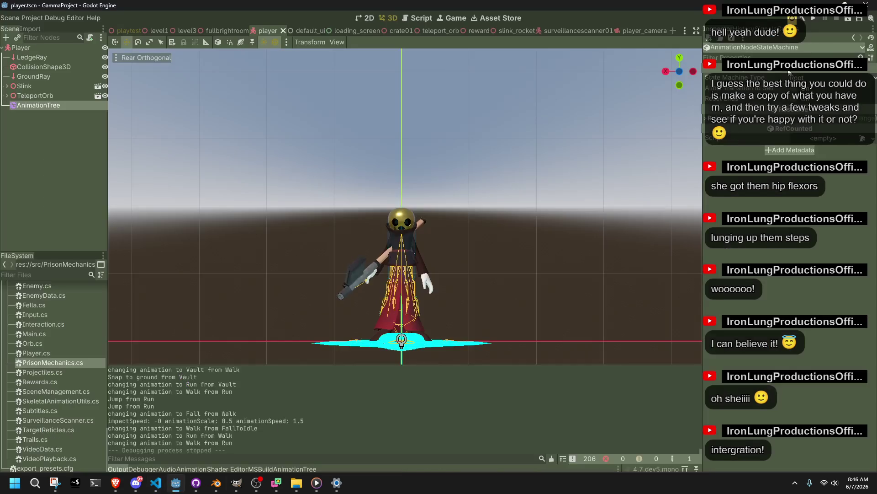
Step: Playtest vaulting the player onto a ledge in the rebuilt game, then go back to Player.cs
{"action": "left_click", "coordinate": [813, 18]}
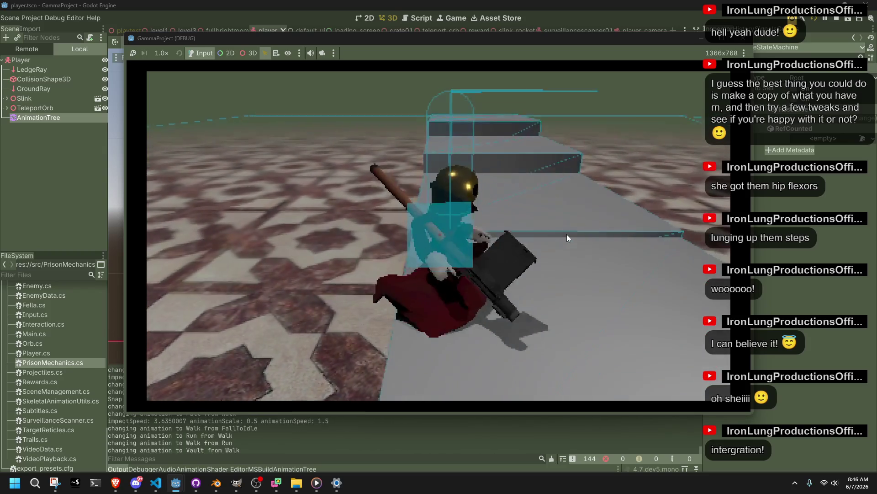
{"action": "left_click", "coordinate": [741, 40]}
{"action": "key", "text": "alt+Tab"}
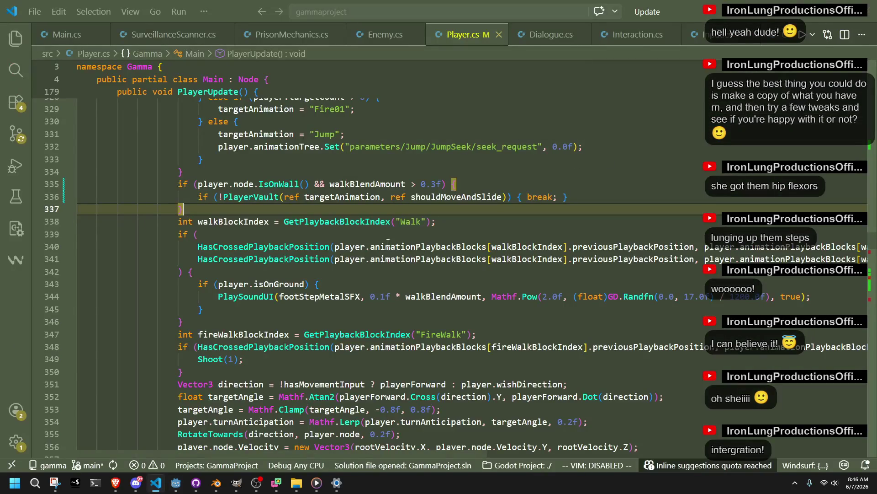
Step: Copy the IsOnWall/PlayerVault wall-vault check lines
{"action": "left_click", "coordinate": [256, 239]}
{"action": "left_click", "coordinate": [224, 212]}
{"action": "scroll", "coordinate": [278, 209], "scroll_direction": "down", "scroll_amount": 3}
{"action": "scroll", "coordinate": [278, 209], "scroll_direction": "up", "scroll_amount": 3}
{"action": "left_click", "coordinate": [199, 184], "text": "shift"}
{"action": "key", "text": "shift+Up"}
Step: Paste the check after the Run jump block and remove '&& walkBlendAmount > 0.3f'
{"action": "scroll", "coordinate": [327, 347], "scroll_direction": "down", "scroll_amount": 5}
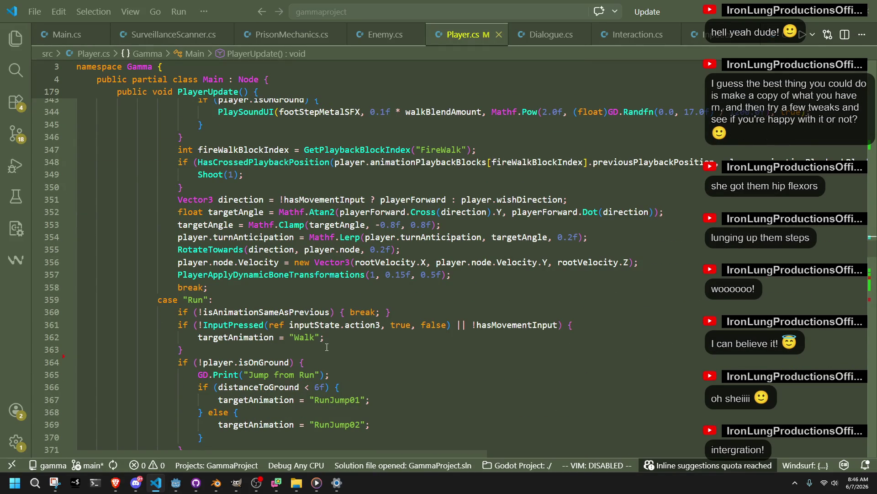
{"action": "scroll", "coordinate": [327, 347], "scroll_direction": "down", "scroll_amount": 3}
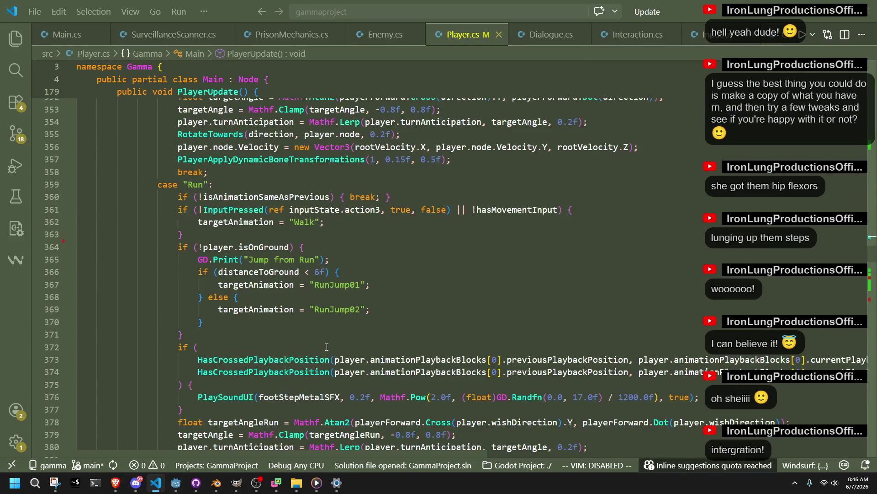
{"action": "scroll", "coordinate": [326, 347], "scroll_direction": "down", "scroll_amount": 3}
{"action": "left_click", "coordinate": [206, 245]}
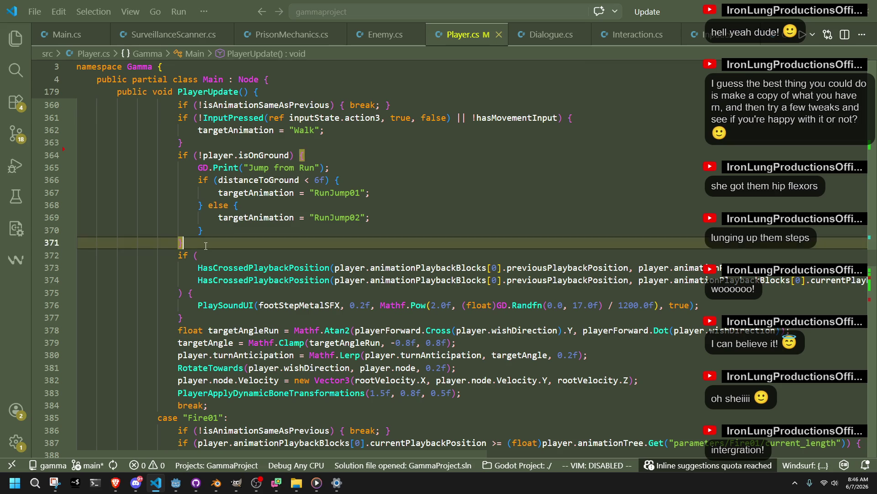
{"action": "key", "text": "ctrl+v"}
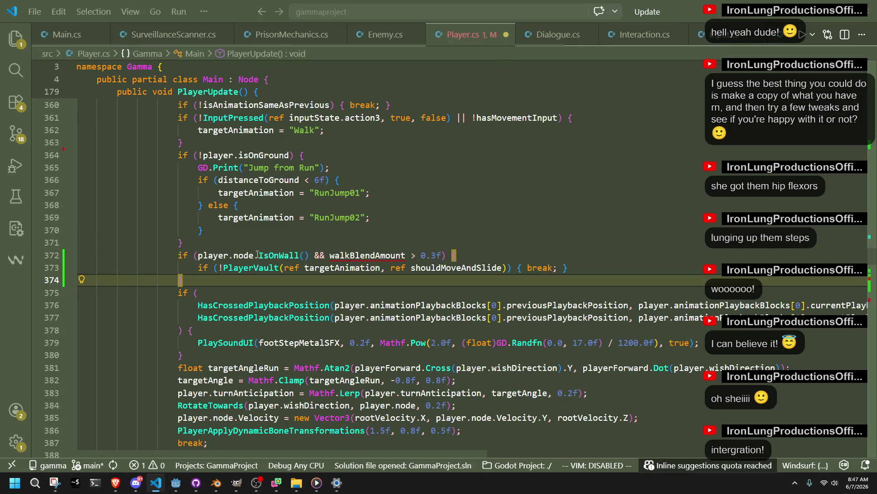
{"action": "left_click_drag", "start_coordinate": [443, 255], "coordinate": [310, 255]}
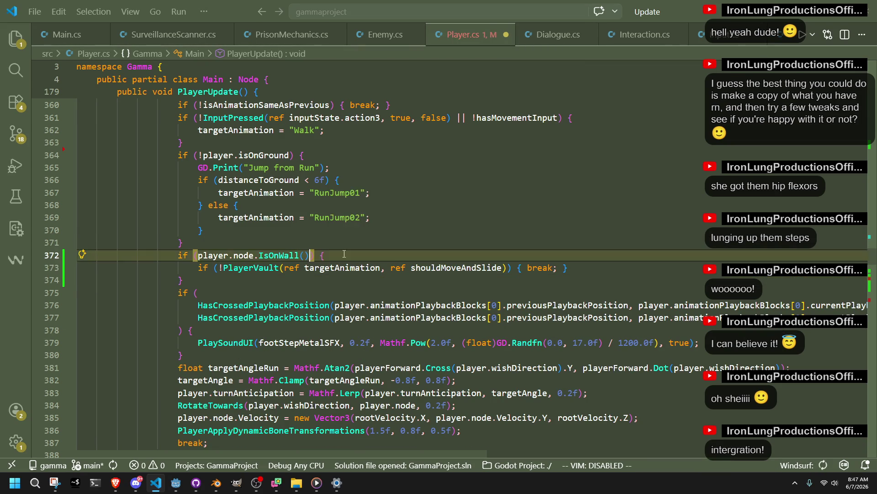
{"action": "key", "text": "BackSpace"}
{"action": "key", "text": "alt+Tab"}
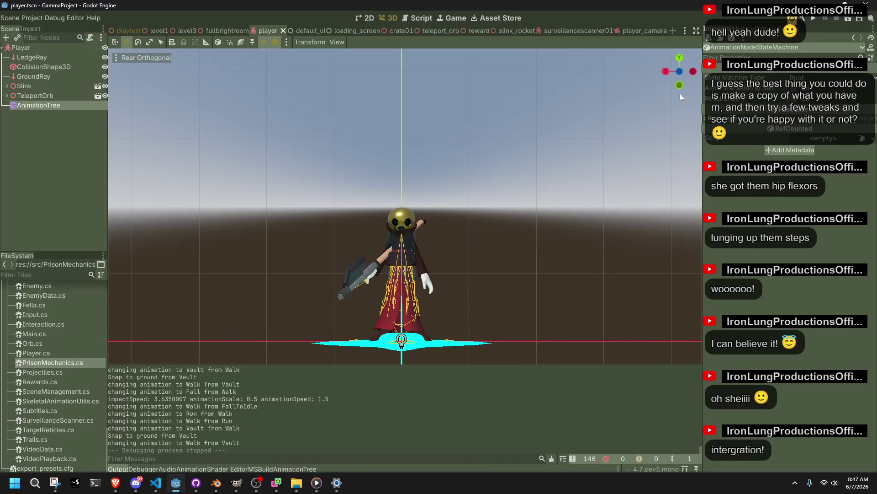
Step: Playtest running at the box and vaulting straight from Run onto it, then stop the game
{"action": "left_click", "coordinate": [813, 21]}
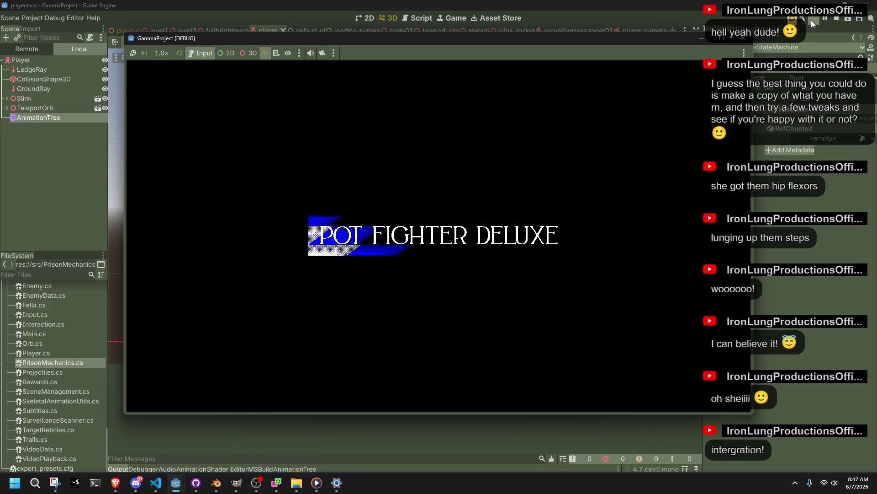
{"action": "key", "text": "w"}
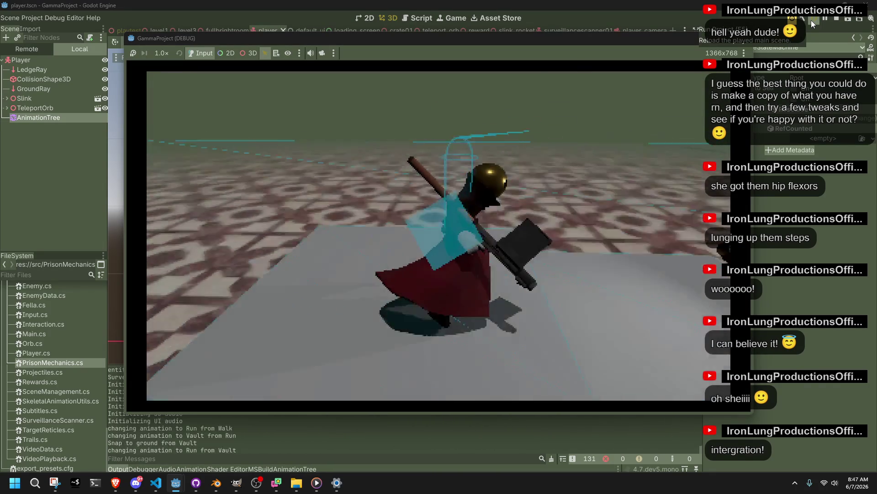
{"action": "key", "text": "space"}
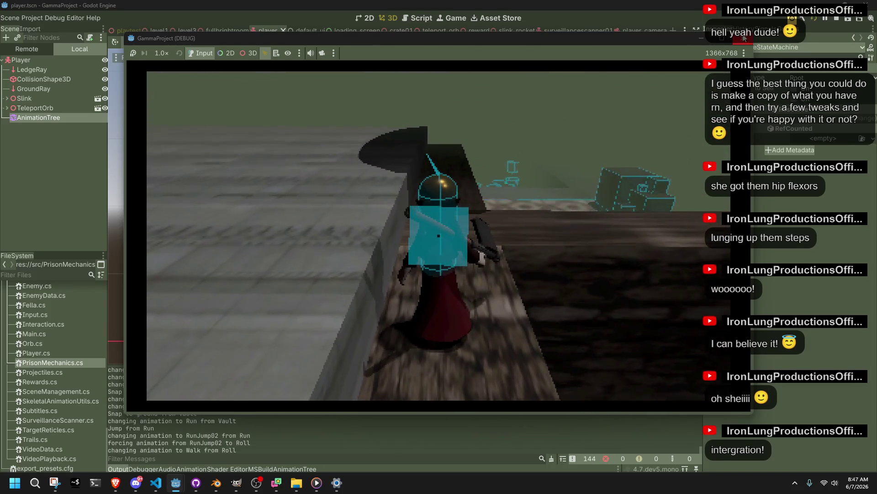
{"action": "left_click", "coordinate": [744, 38]}
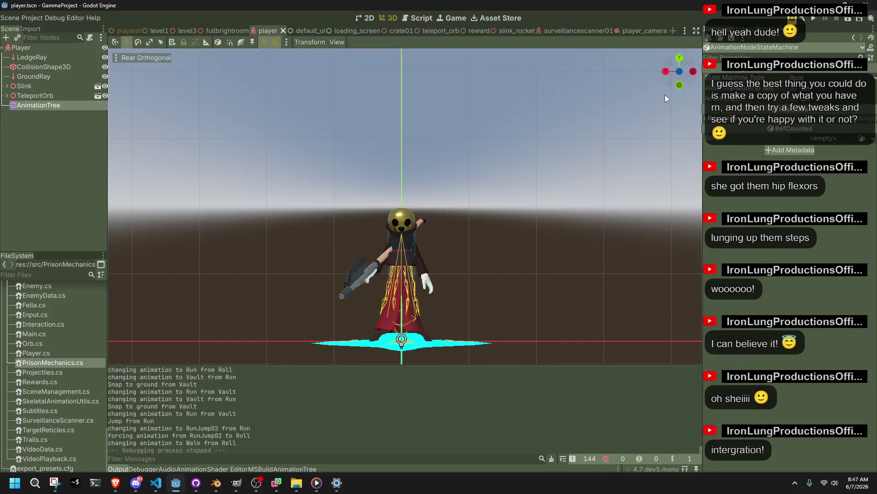
{"action": "key", "text": "alt+Tab"}
{"action": "left_click", "coordinate": [333, 278]}
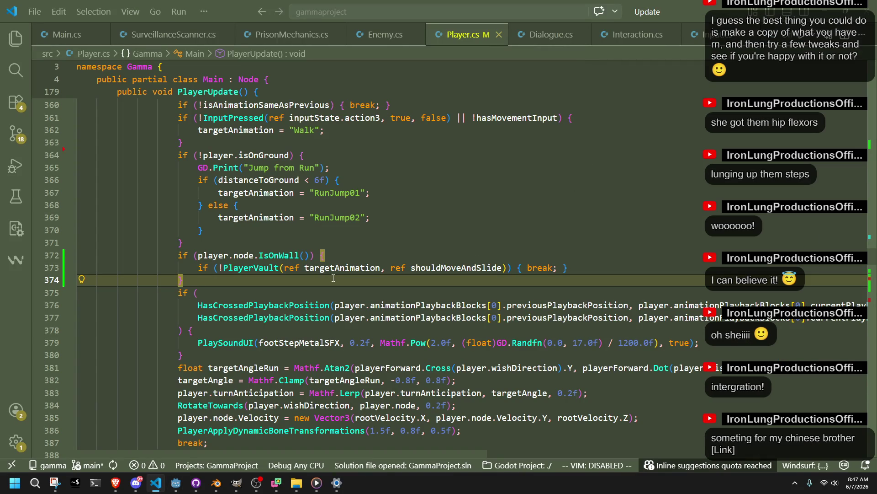
{"action": "scroll", "coordinate": [334, 278], "scroll_direction": "up", "scroll_amount": 14}
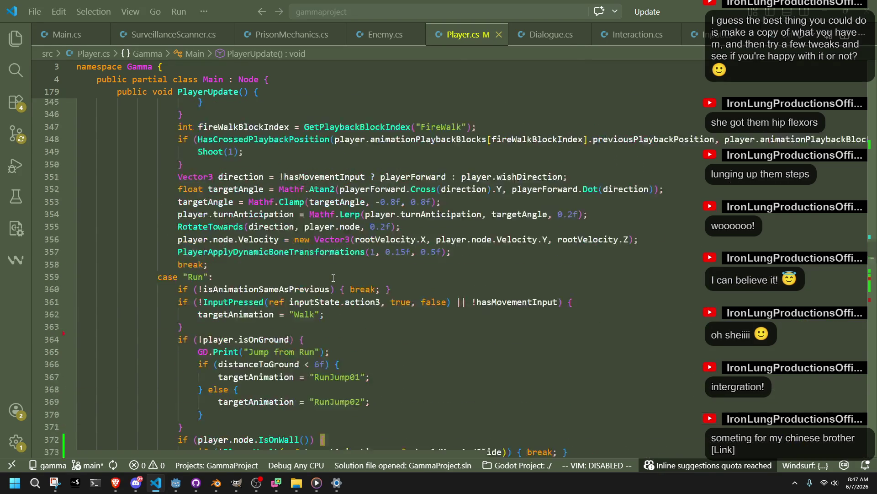
{"action": "scroll", "coordinate": [333, 278], "scroll_direction": "down", "scroll_amount": 4}
{"action": "scroll", "coordinate": [333, 277], "scroll_direction": "up", "scroll_amount": 16}
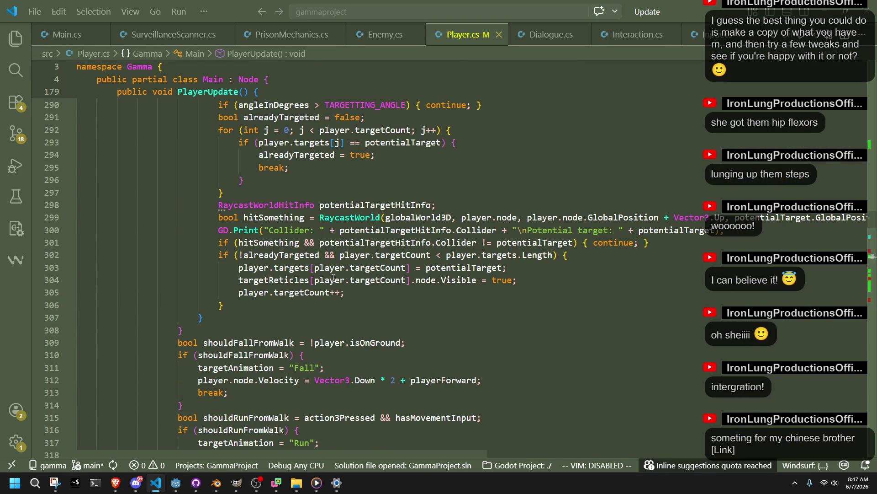
{"action": "left_click", "coordinate": [281, 384]}
{"action": "scroll", "coordinate": [276, 380], "scroll_direction": "down", "scroll_amount": 8}
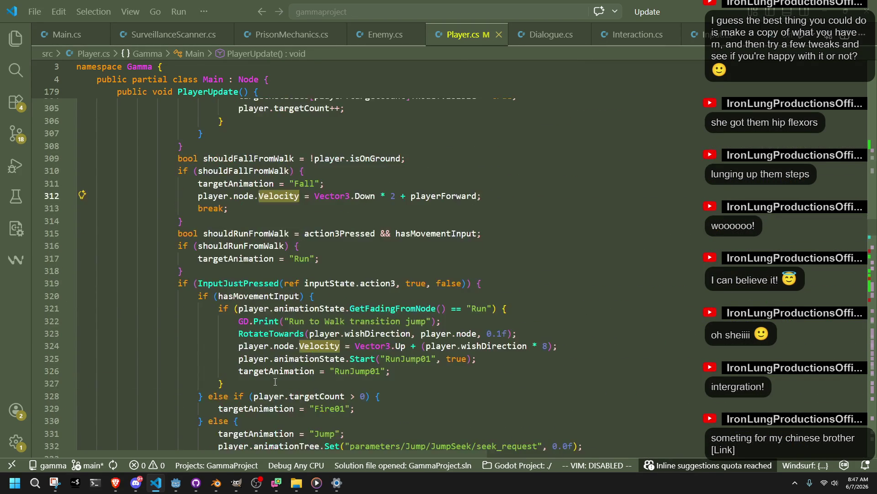
{"action": "scroll", "coordinate": [276, 381], "scroll_direction": "up", "scroll_amount": 3}
{"action": "scroll", "coordinate": [275, 381], "scroll_direction": "down", "scroll_amount": 12}
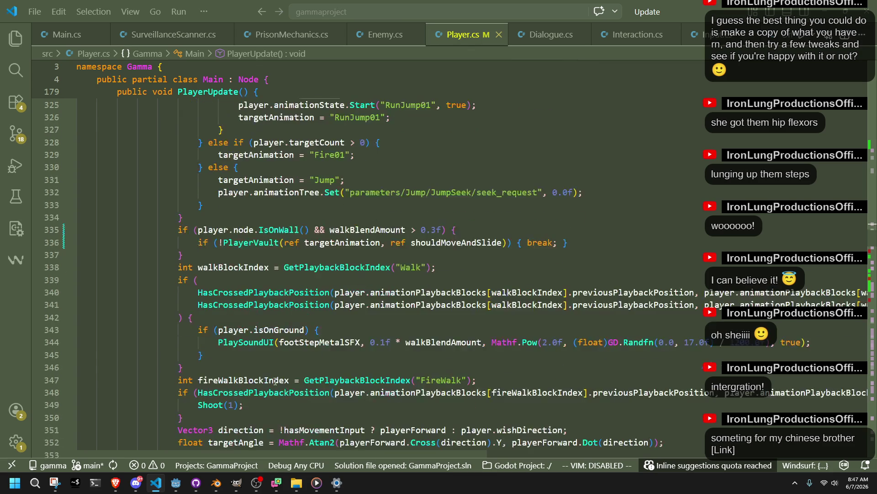
{"action": "scroll", "coordinate": [275, 381], "scroll_direction": "down", "scroll_amount": 1}
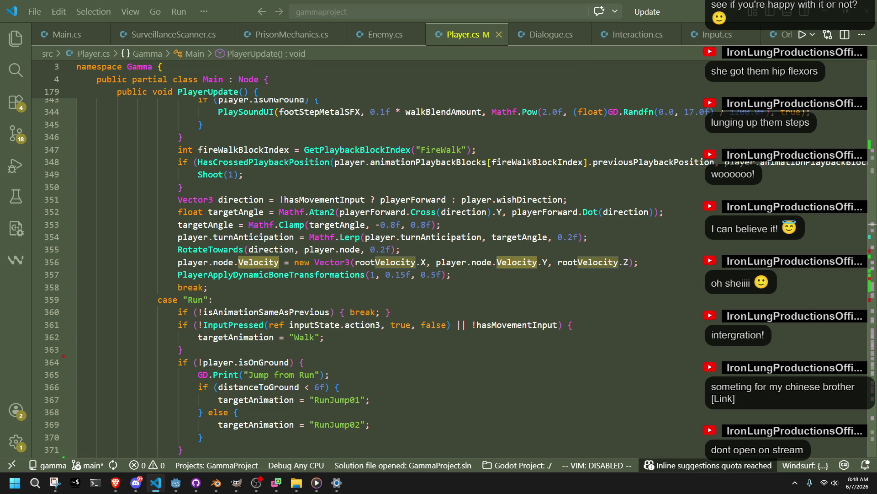
{"action": "key", "text": "alt+Tab"}
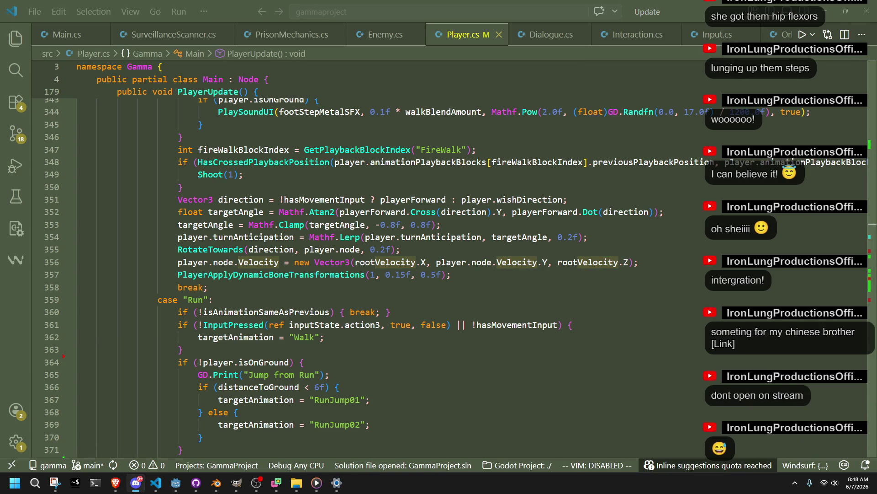
{"action": "left_click", "coordinate": [539, 342]}
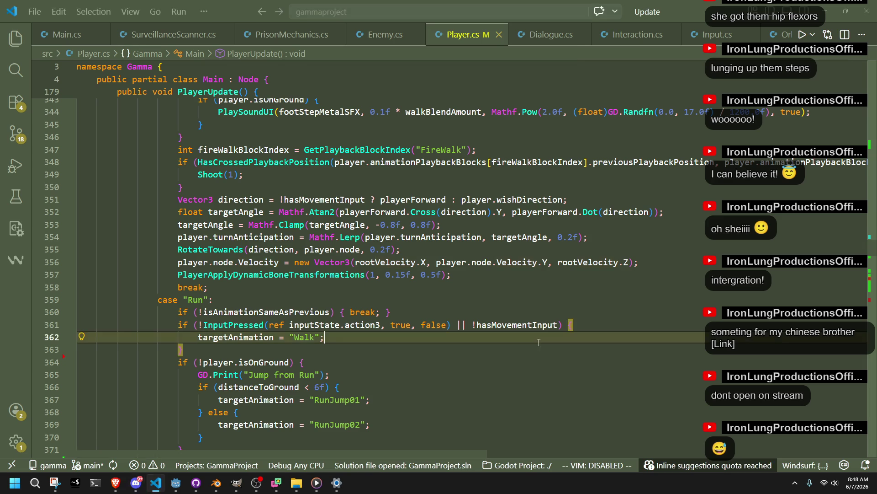
{"action": "left_click", "coordinate": [458, 282]}
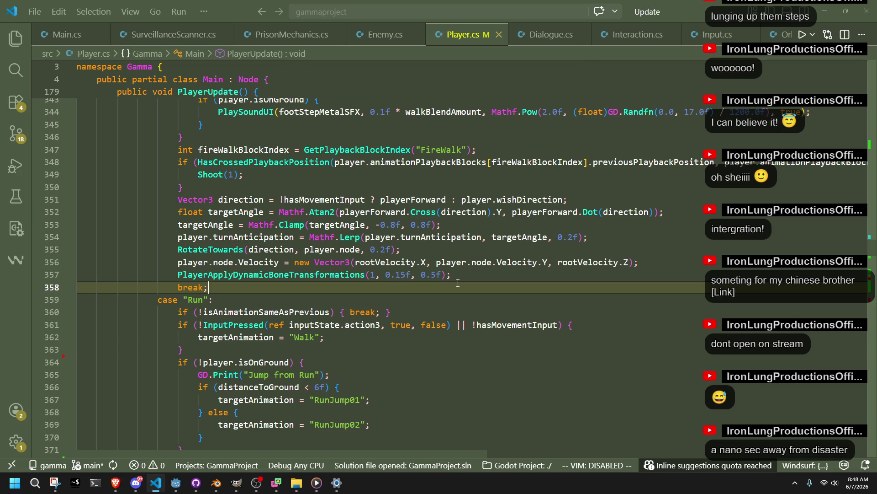
{"action": "scroll", "coordinate": [458, 283], "scroll_direction": "down", "scroll_amount": 4}
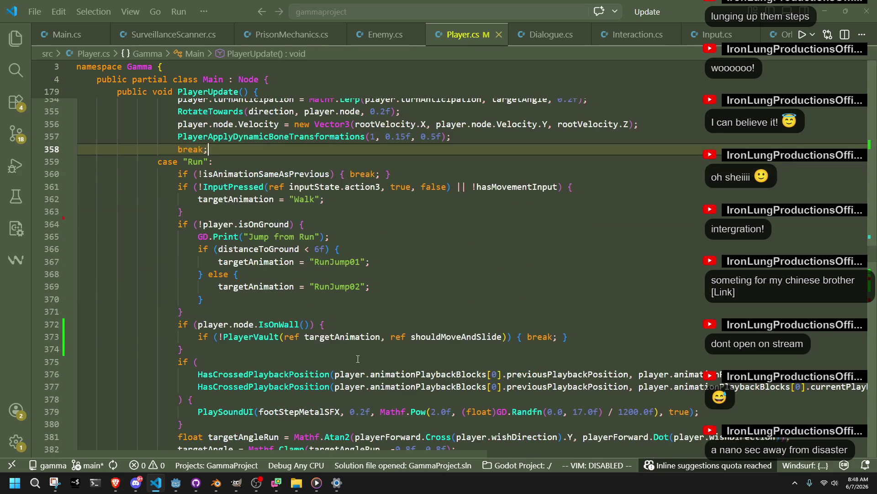
{"action": "double_click", "coordinate": [447, 341]}
{"action": "scroll", "coordinate": [422, 370], "scroll_direction": "down", "scroll_amount": 18}
{"action": "scroll", "coordinate": [422, 370], "scroll_direction": "down", "scroll_amount": 12}
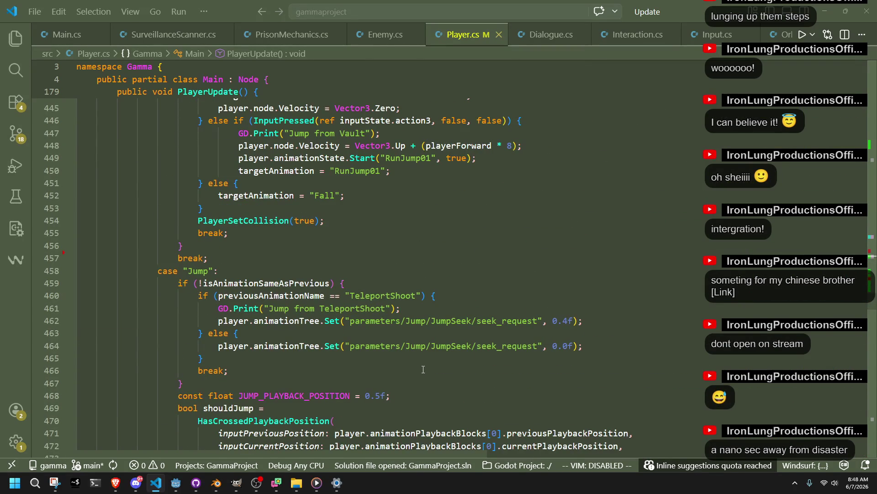
{"action": "scroll", "coordinate": [423, 369], "scroll_direction": "down", "scroll_amount": 20}
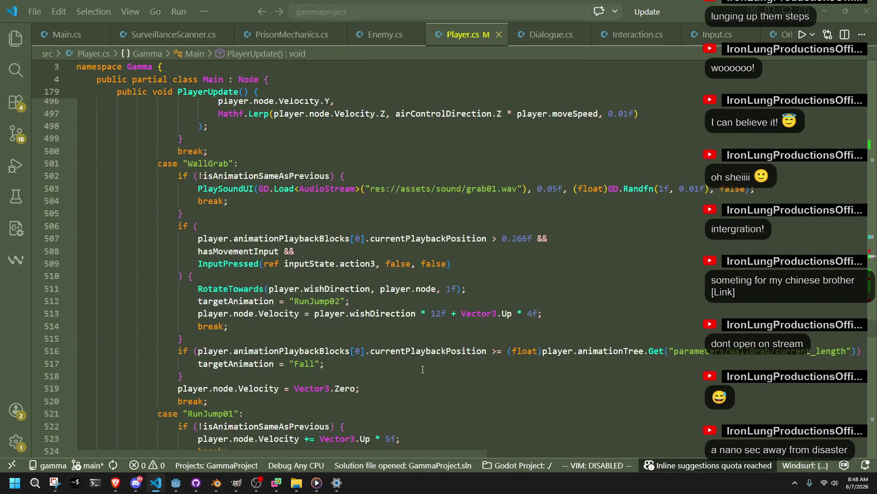
{"action": "scroll", "coordinate": [422, 370], "scroll_direction": "down", "scroll_amount": 15}
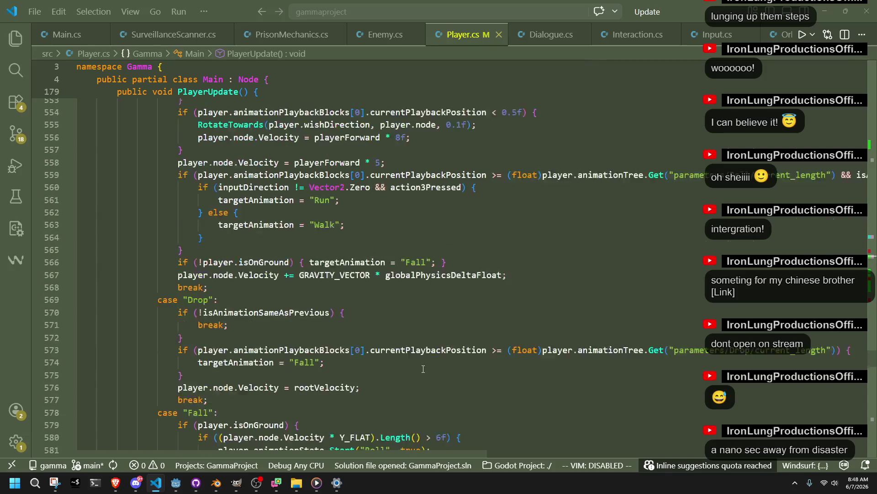
{"action": "scroll", "coordinate": [555, 348], "scroll_direction": "up", "scroll_amount": 15}
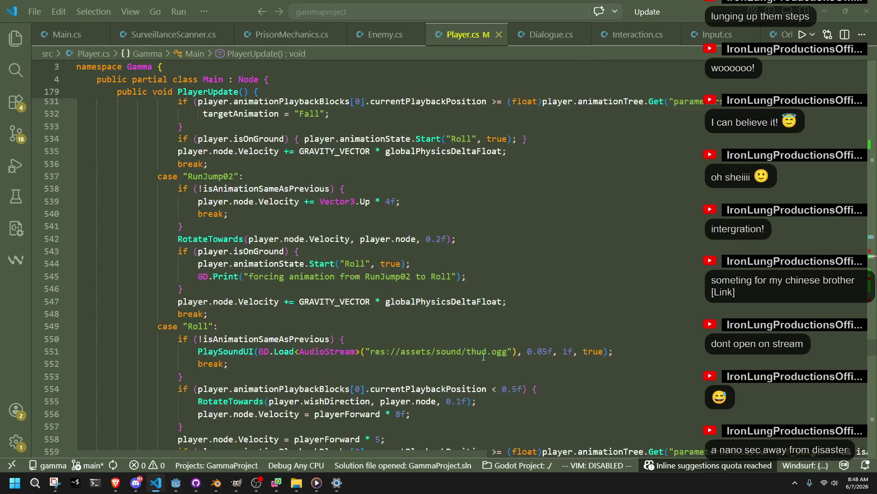
{"action": "scroll", "coordinate": [311, 361], "scroll_direction": "up", "scroll_amount": 1}
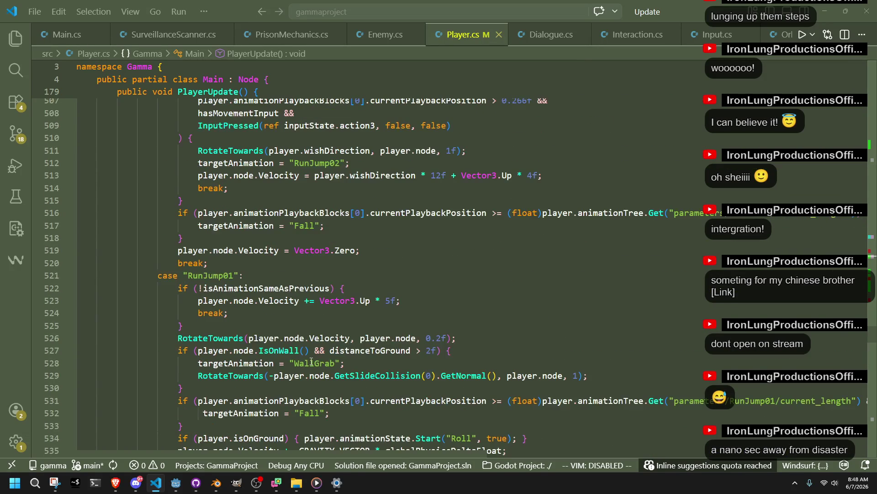
{"action": "left_click", "coordinate": [278, 261]}
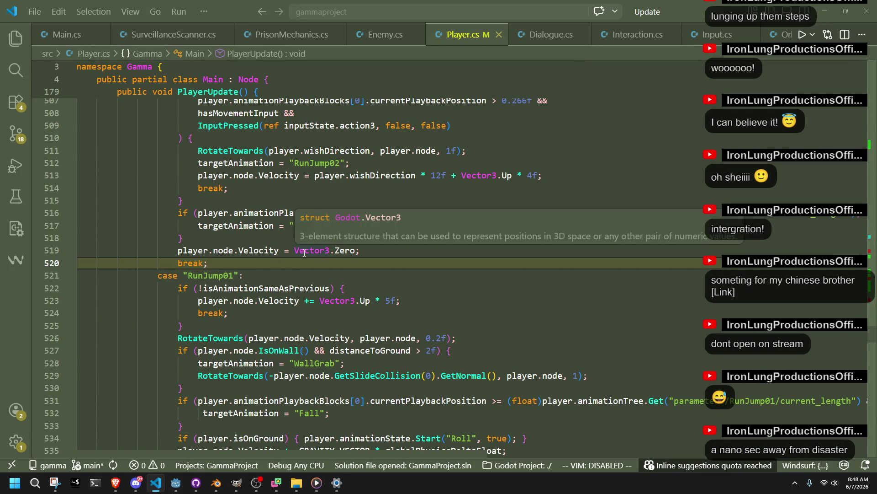
{"action": "scroll", "coordinate": [305, 252], "scroll_direction": "up", "scroll_amount": 1}
{"action": "left_click", "coordinate": [256, 292]}
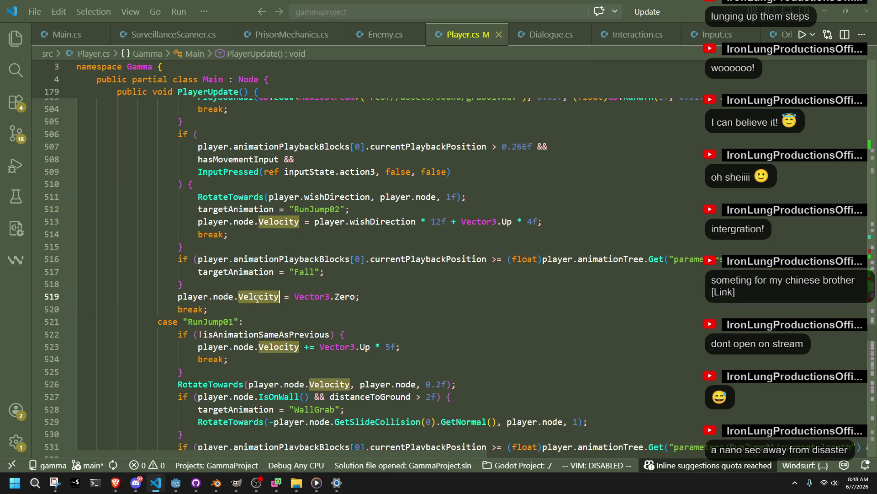
{"action": "scroll", "coordinate": [263, 293], "scroll_direction": "down", "scroll_amount": 5}
{"action": "scroll", "coordinate": [270, 293], "scroll_direction": "down", "scroll_amount": 13}
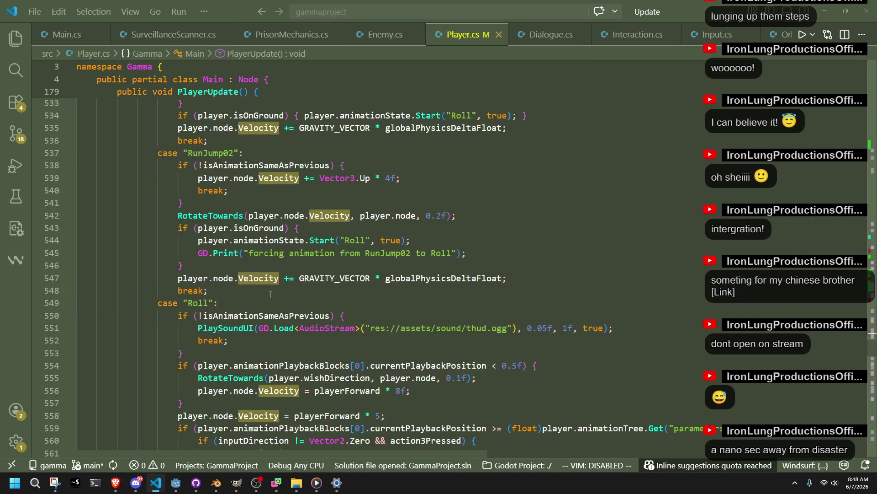
{"action": "scroll", "coordinate": [270, 293], "scroll_direction": "down", "scroll_amount": 18}
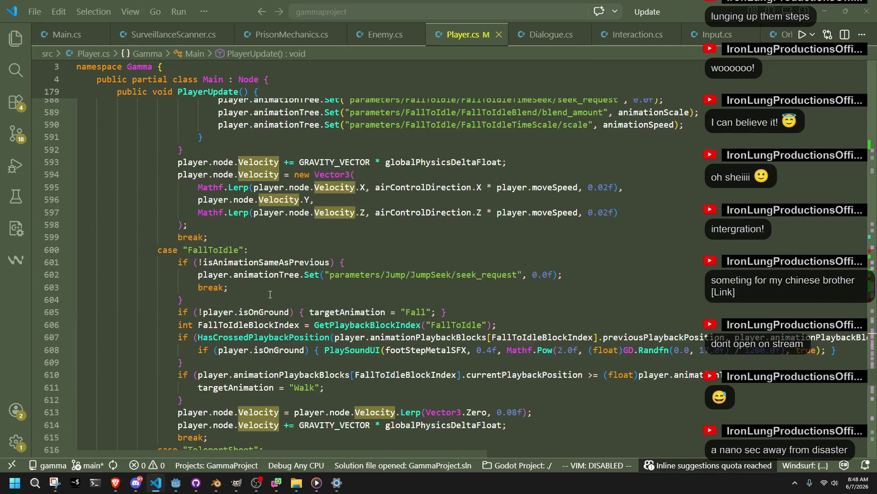
{"action": "scroll", "coordinate": [270, 294], "scroll_direction": "down", "scroll_amount": 10}
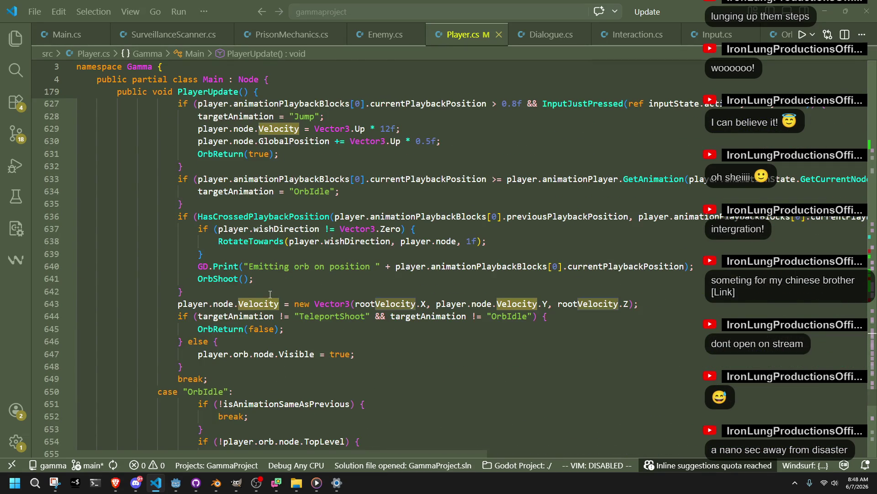
{"action": "scroll", "coordinate": [271, 294], "scroll_direction": "down", "scroll_amount": 2}
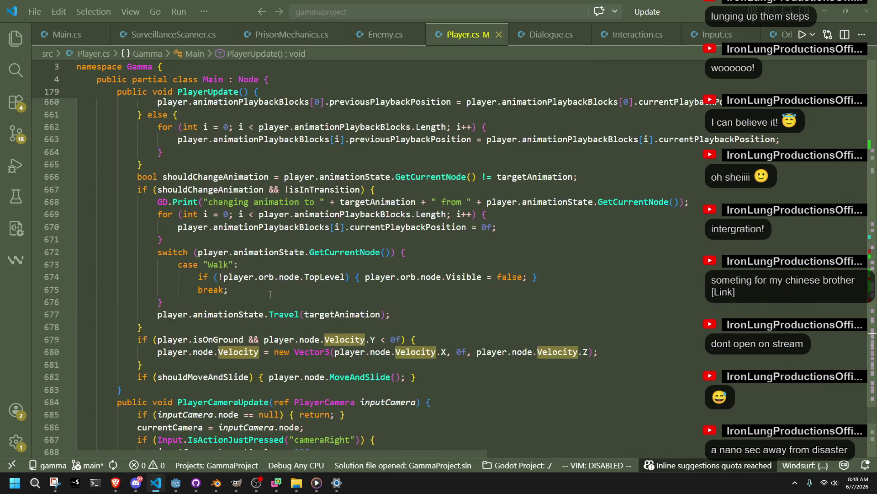
{"action": "left_click", "coordinate": [351, 392]}
{"action": "left_click", "coordinate": [433, 379]}
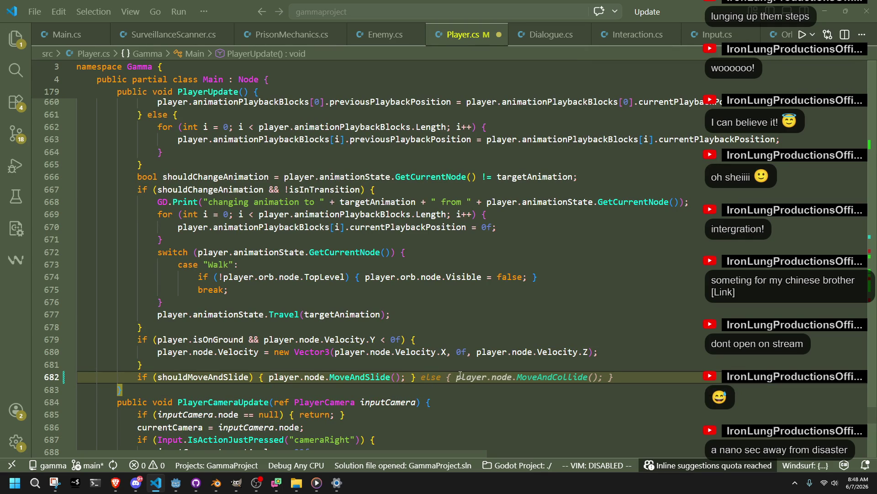
Step: Add an else branch setting node.Velocity = Vector3.Zero; instead of MoveAndCollide, and save
{"action": "key", "text": "Tab"}
{"action": "mouse_move", "coordinate": [603, 378]}
{"action": "left_mouse_down"}
{"action": "mouse_move", "coordinate": [468, 381]}
{"action": "mouse_move", "coordinate": [491, 379]}
{"action": "left_mouse_up"}
{"action": "key", "text": "BackSpace"}
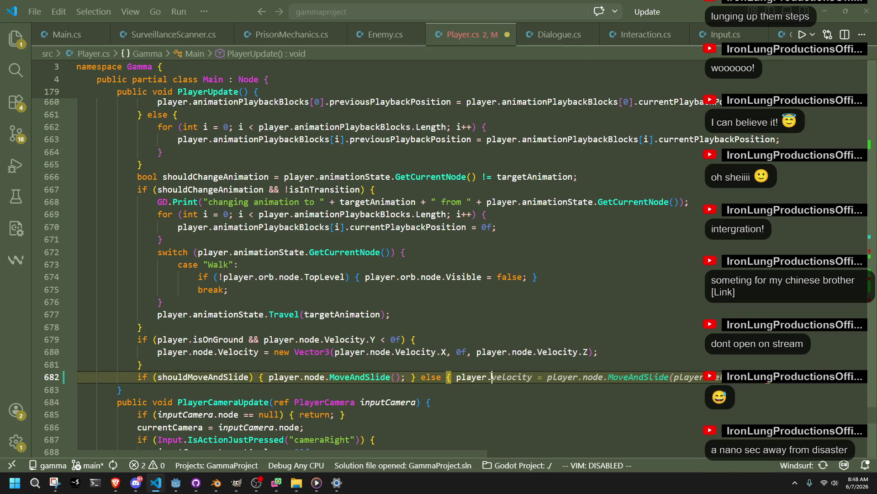
{"action": "type", "text": "node.velo"}
{"action": "key", "text": "Tab"}
{"action": "type", "text": "= Vector3.Zero;"}
{"action": "key", "text": "ctrl+s"}
Step: Put MoveAndSlide, the else branch, the Velocity reset and its closing brace on separate lines, then save
{"action": "key", "text": "Down"}
{"action": "key", "text": "Down"}
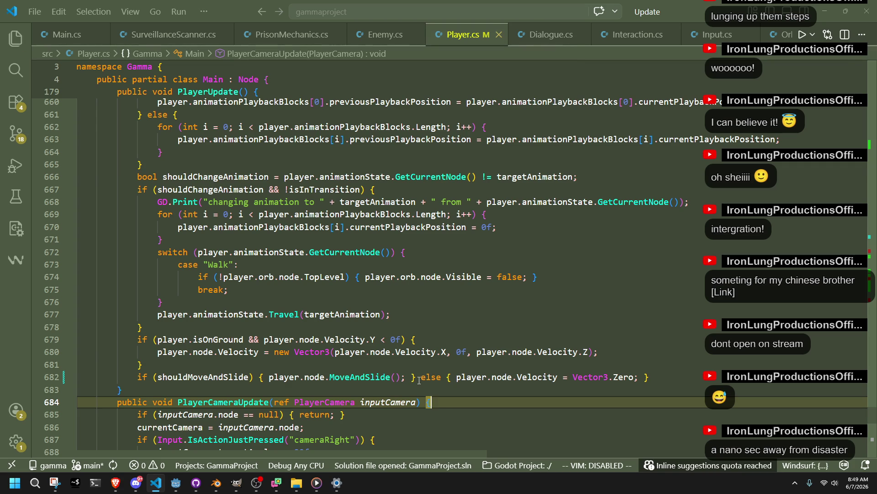
{"action": "left_click", "coordinate": [265, 380]}
{"action": "key", "text": "Return"}
{"action": "left_click", "coordinate": [301, 388]}
{"action": "key", "text": "Return"}
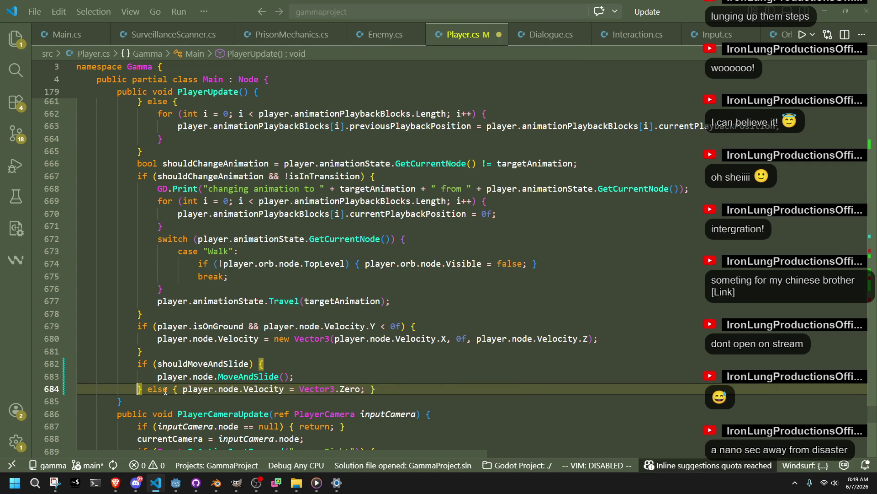
{"action": "left_click", "coordinate": [176, 388]}
{"action": "key", "text": "Return"}
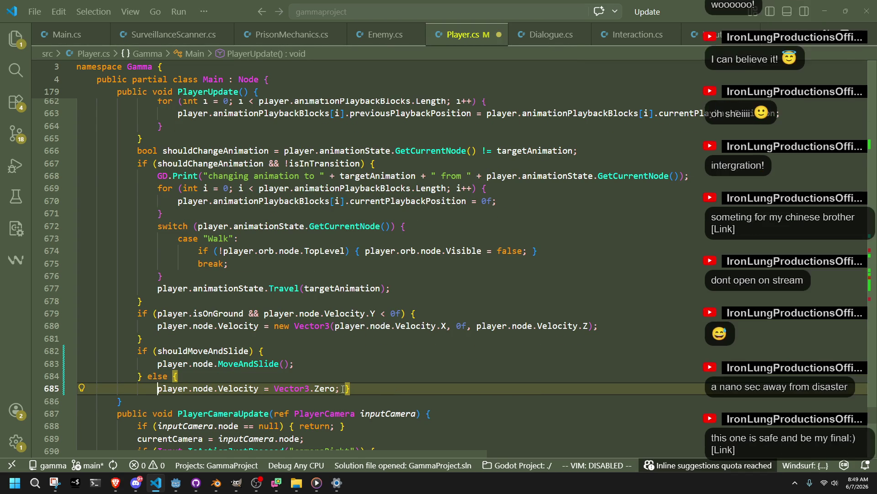
{"action": "left_click", "coordinate": [345, 388]}
{"action": "key", "text": "Return"}
{"action": "left_click", "coordinate": [338, 356]}
{"action": "key", "text": "ctrl+s"}
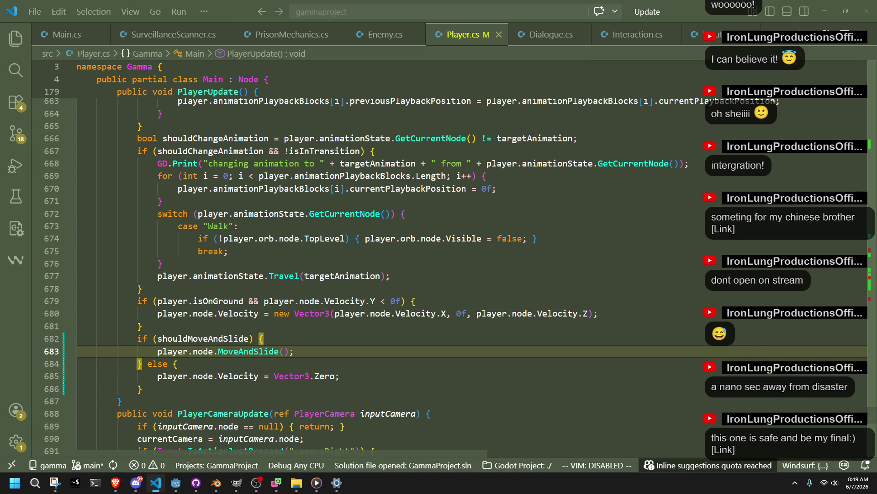
Step: Bring the Godot editor back to the front on the player scene
{"action": "key", "text": "alt+Tab"}
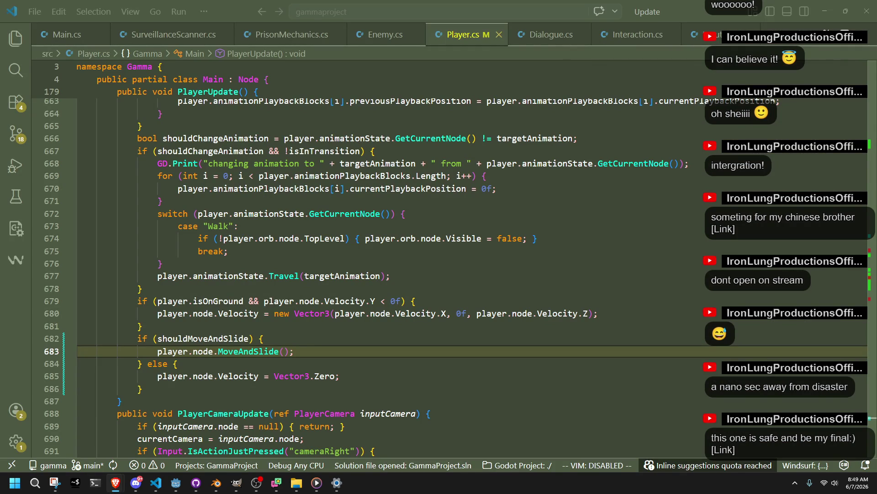
{"action": "left_click", "coordinate": [364, 394]}
{"action": "left_click", "coordinate": [176, 483]}
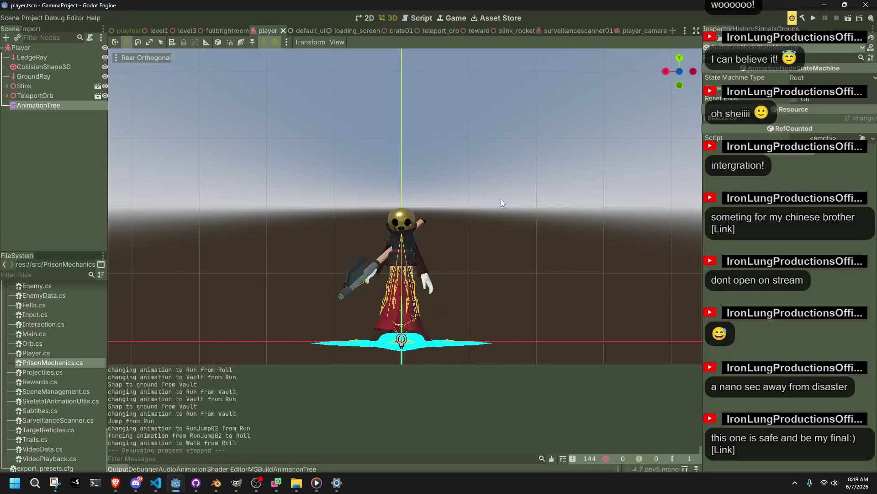
Step: Run the game, repeatedly run at and vault onto the grey blocks, then stop it
{"action": "left_click", "coordinate": [815, 19]}
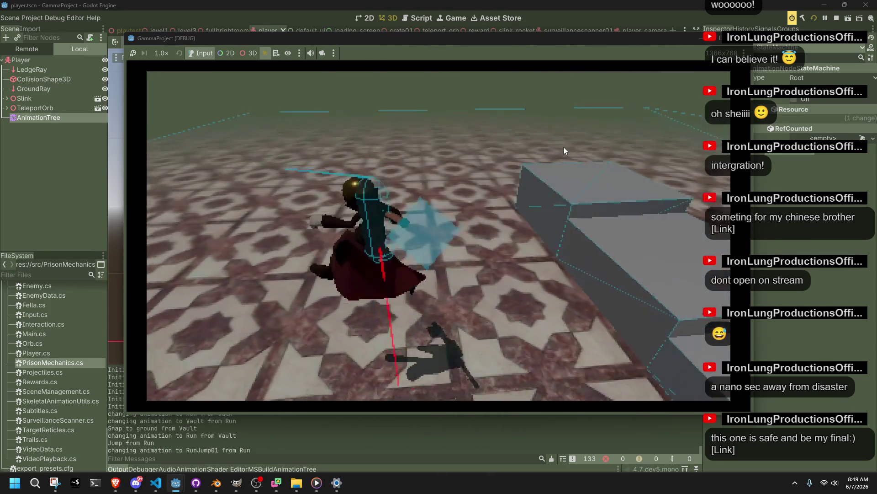
{"action": "key", "text": "space"}
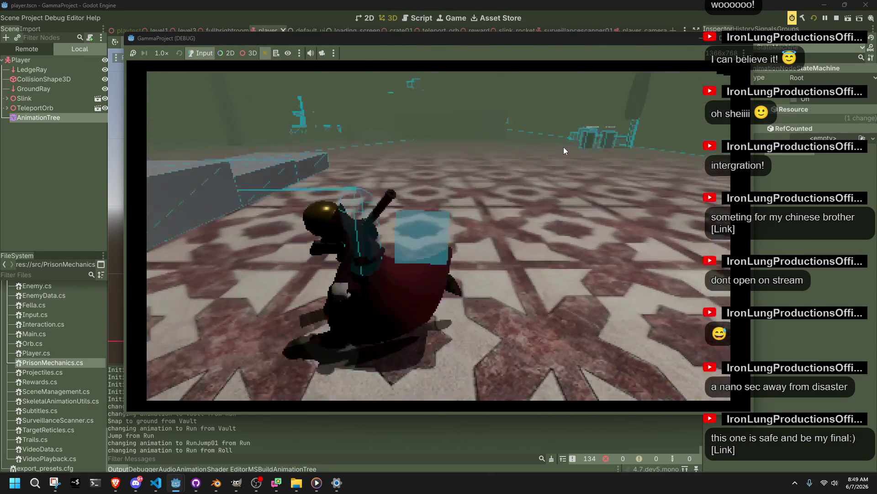
{"action": "key", "text": "space"}
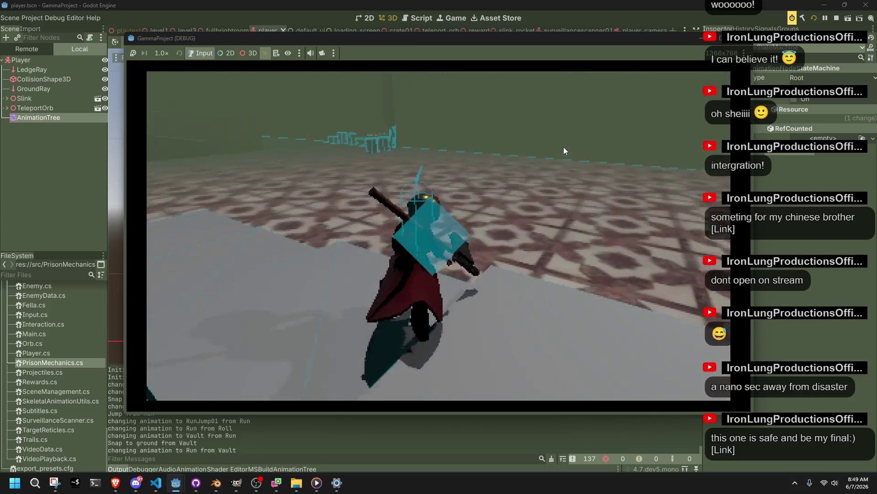
{"action": "key", "text": "space"}
{"action": "key", "text": "w"}
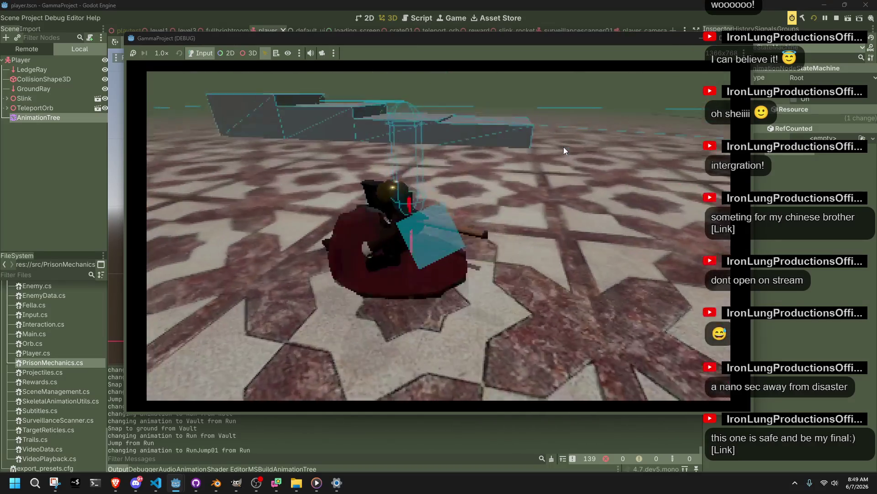
{"action": "key", "text": "w"}
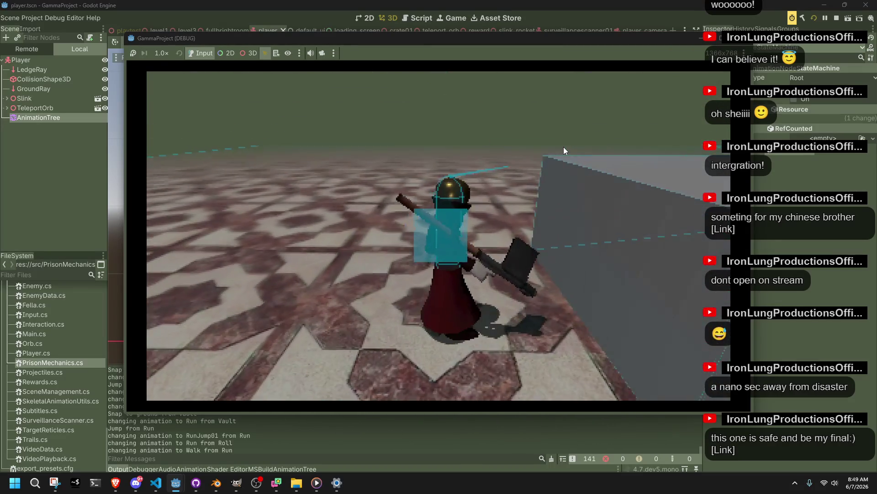
{"action": "key", "text": "w"}
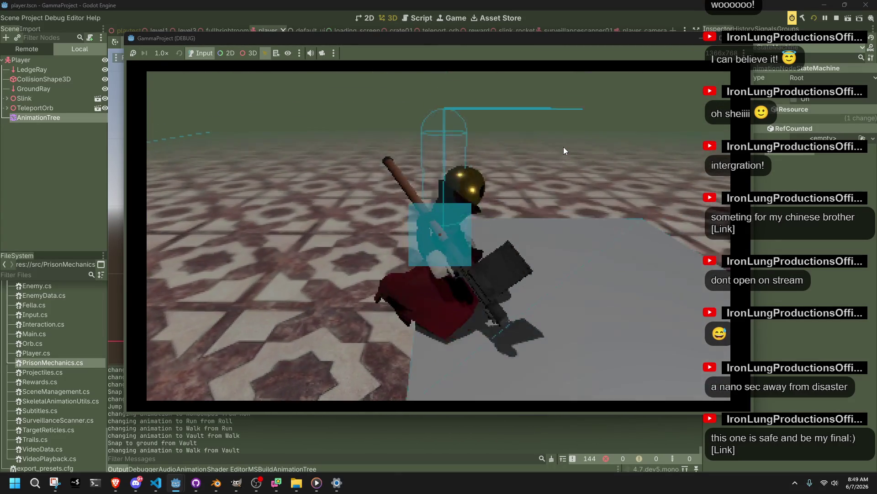
{"action": "key", "text": "w"}
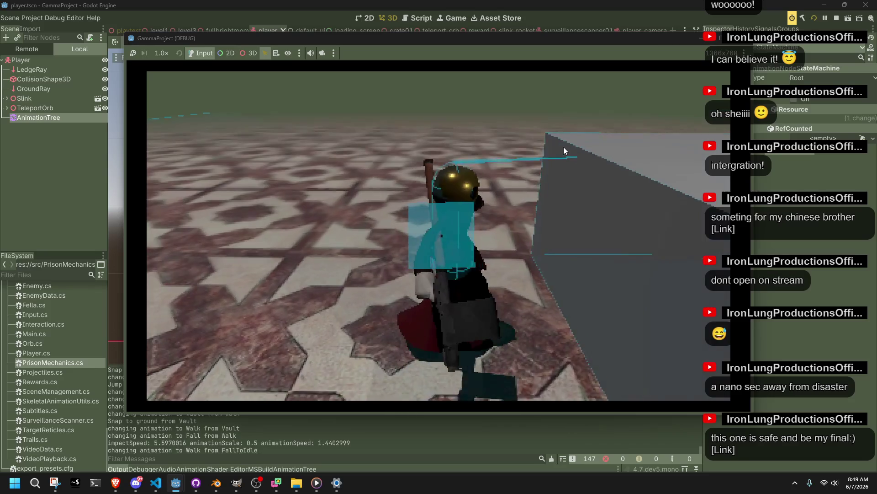
{"action": "key", "text": "w"}
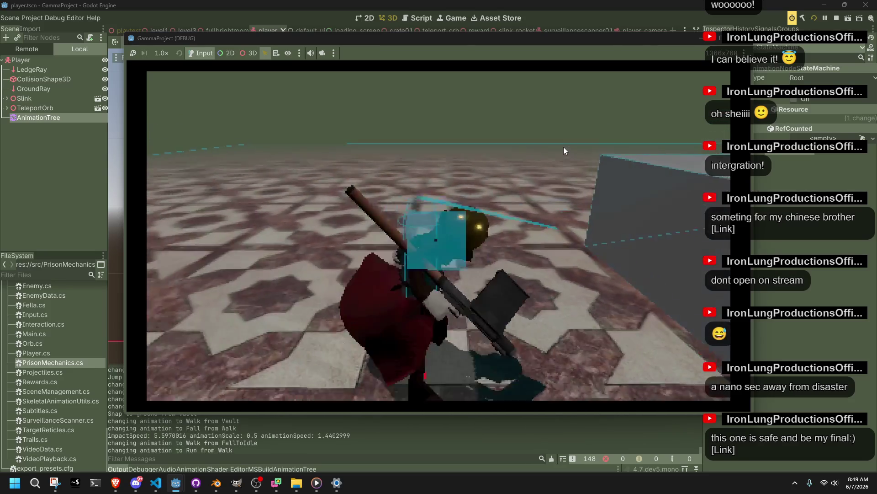
{"action": "key", "text": "w"}
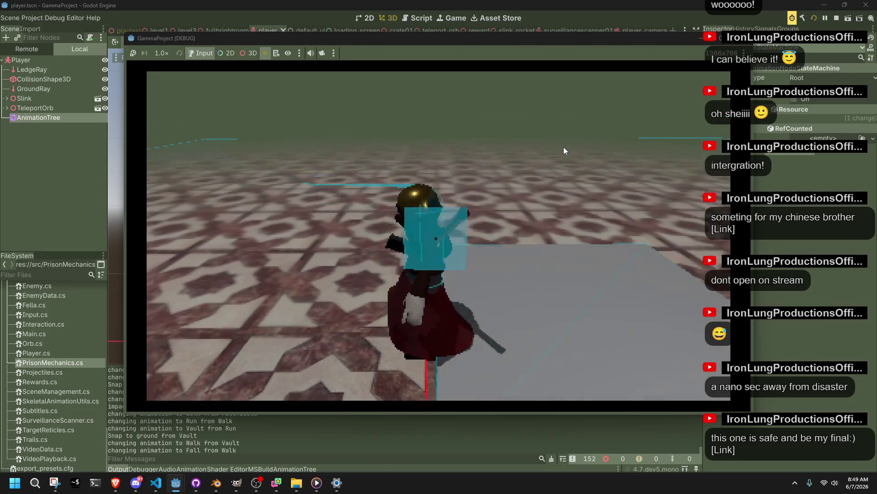
{"action": "key", "text": "w"}
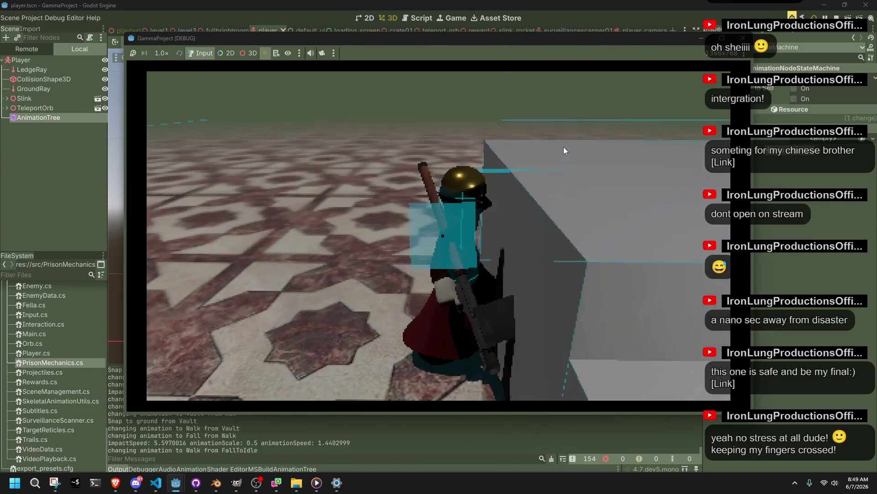
{"action": "key", "text": "w"}
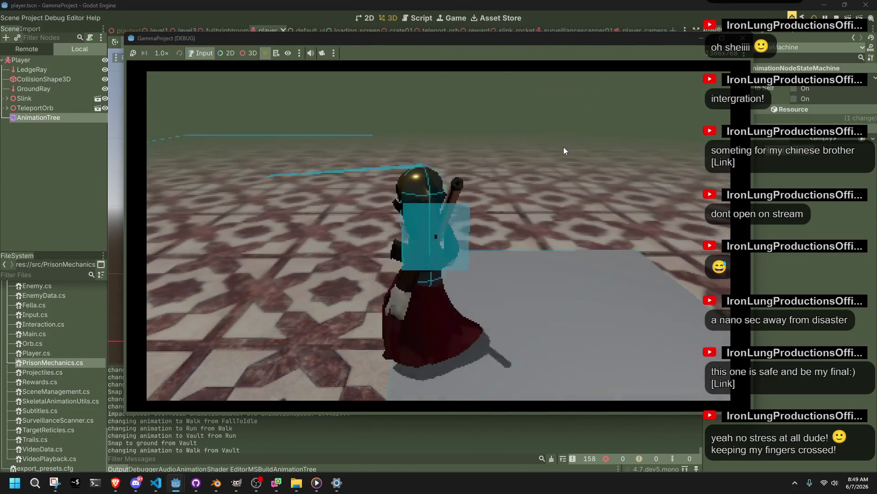
{"action": "key", "text": "w"}
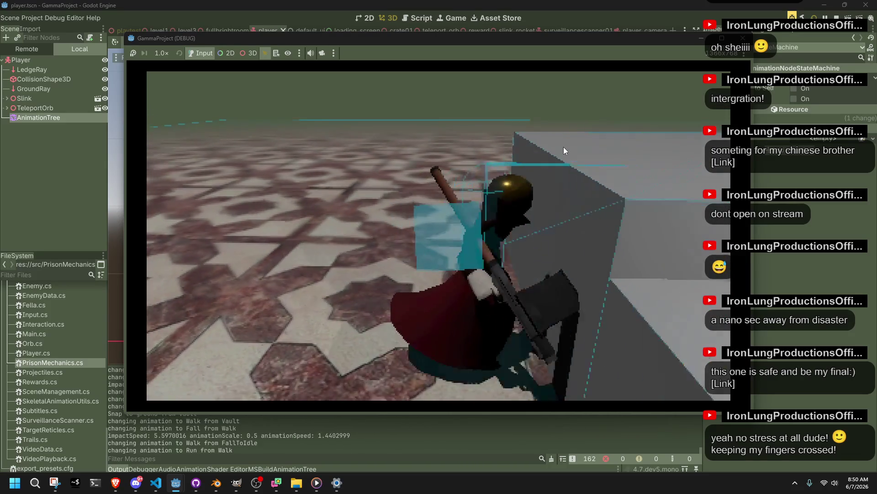
{"action": "key", "text": "w"}
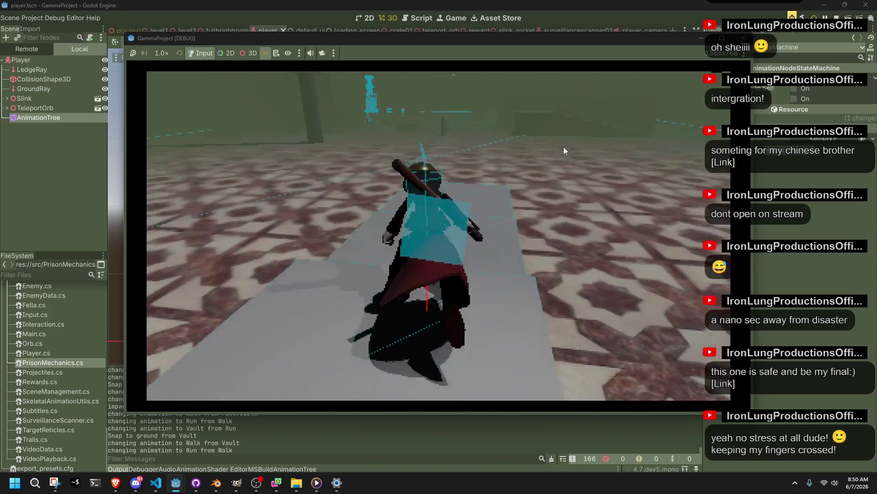
{"action": "key", "text": "space"}
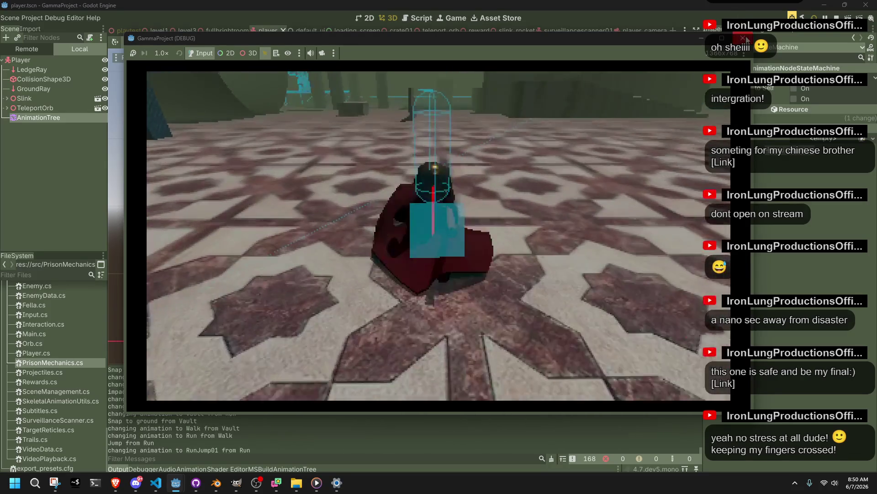
{"action": "left_click", "coordinate": [743, 38]}
Step: Inspect the AnimationTree's Run→Vault, Vault→Walk and Vault→Run transitions, then save the scene
{"action": "left_click", "coordinate": [35, 106]}
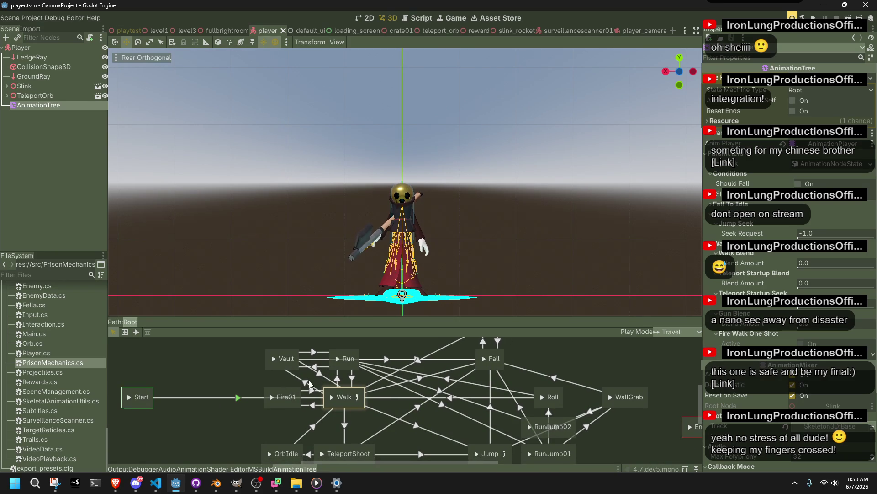
{"action": "left_click", "coordinate": [322, 365]}
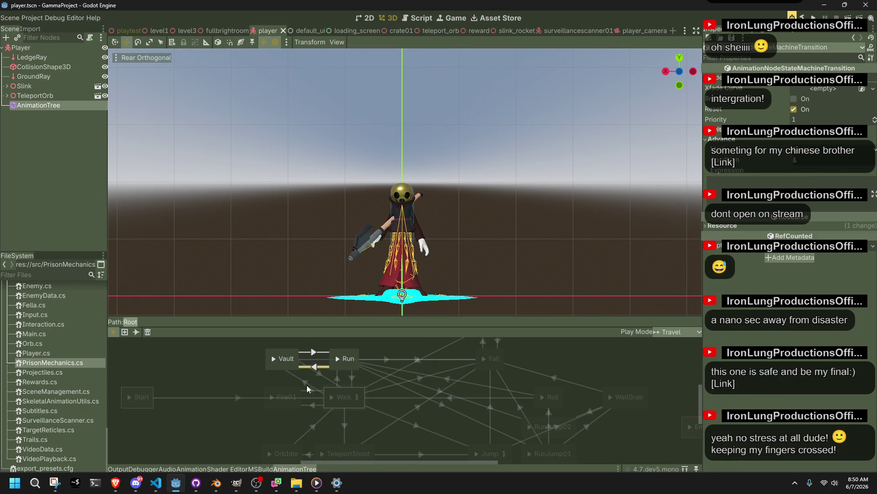
{"action": "left_click", "coordinate": [305, 383]}
{"action": "left_click", "coordinate": [334, 368]}
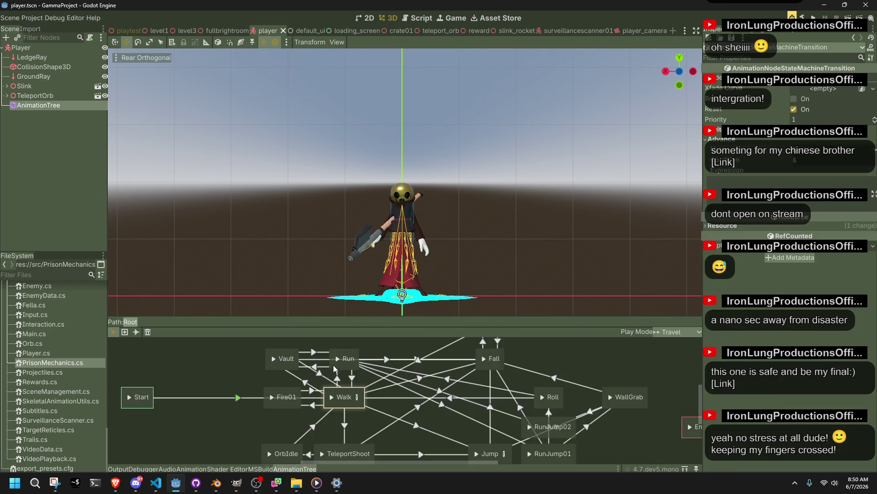
{"action": "left_click", "coordinate": [314, 367]}
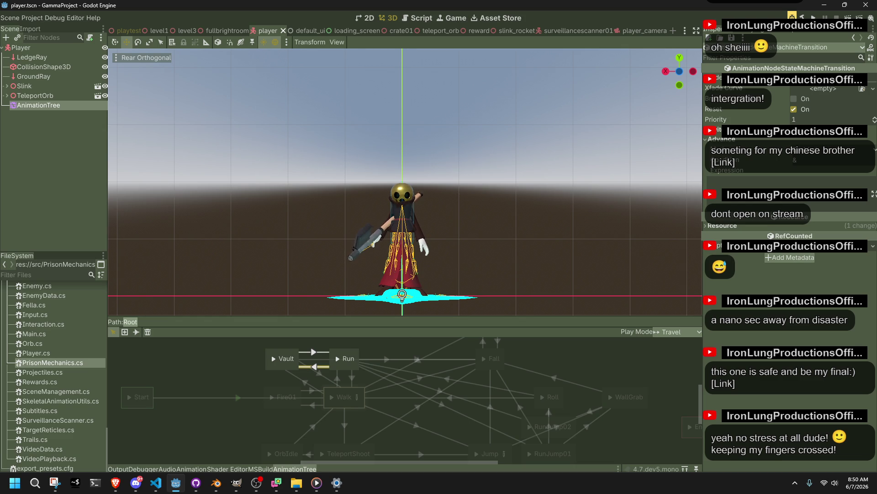
{"action": "left_click", "coordinate": [312, 352]}
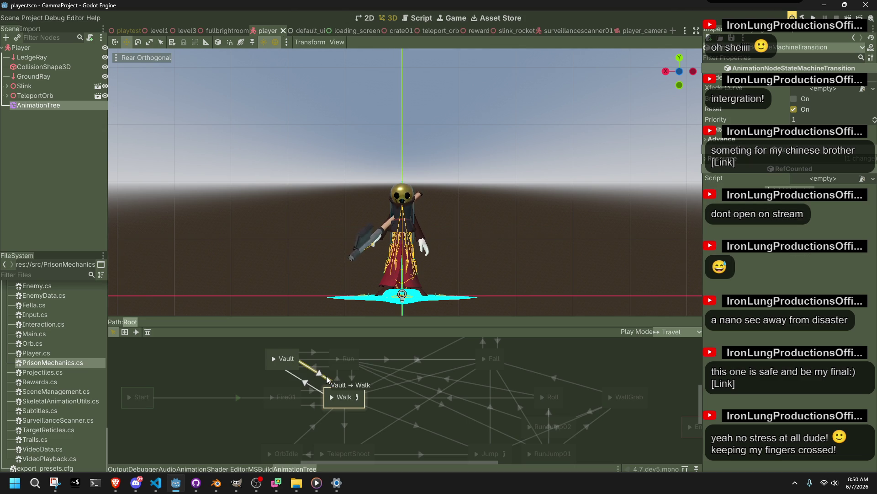
{"action": "key", "text": "ctrl+s"}
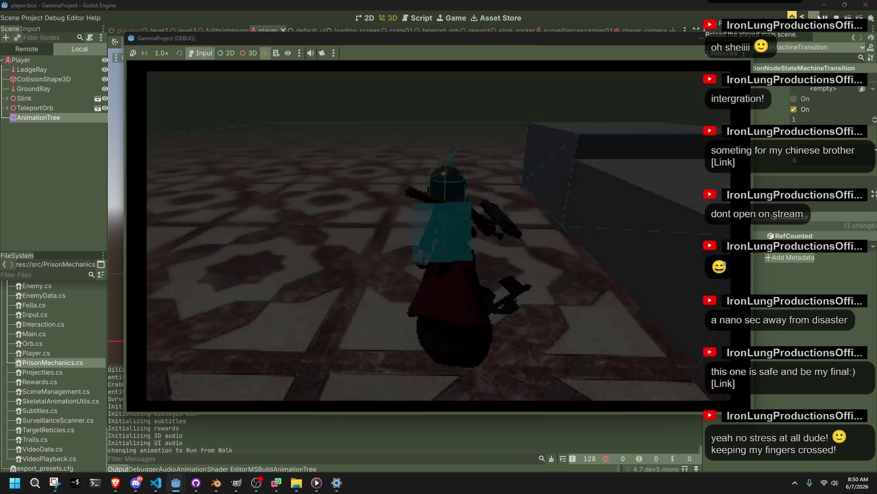
Step: Run and jump, vault onto the grey ledge, then climb up the stone steps
{"action": "key", "text": "space"}
{"action": "key", "text": "space"}
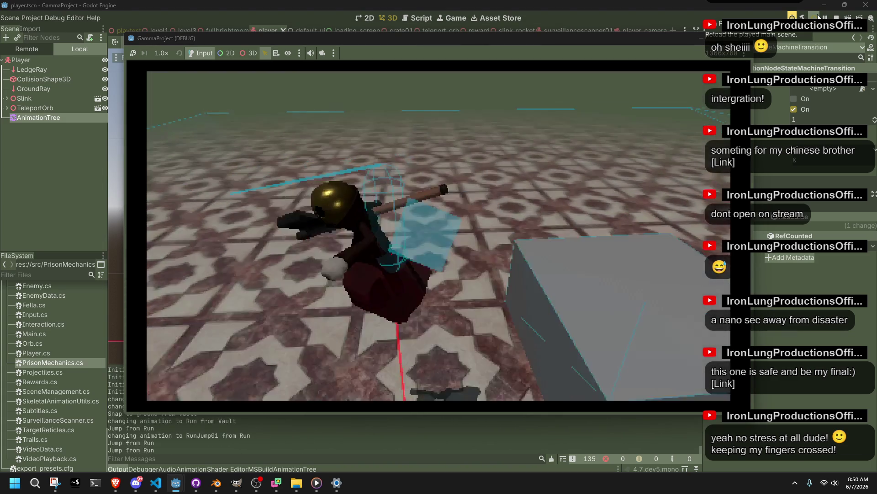
{"action": "key", "text": "w"}
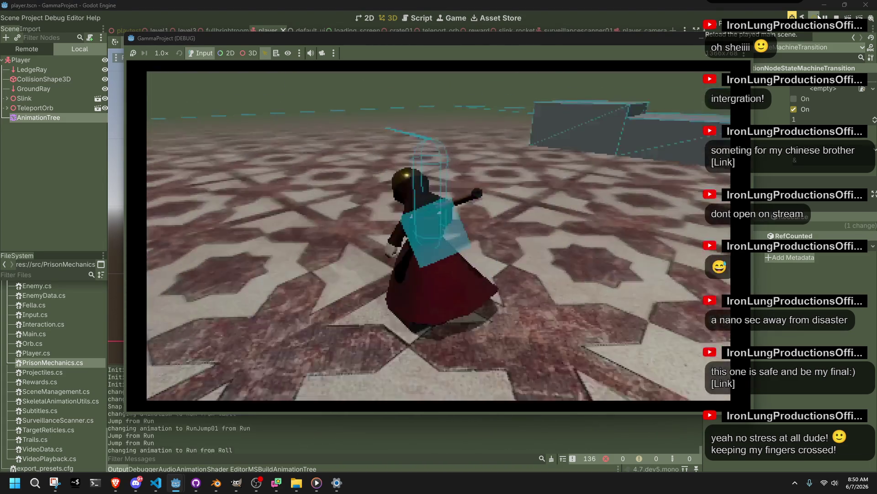
{"action": "key", "text": "w"}
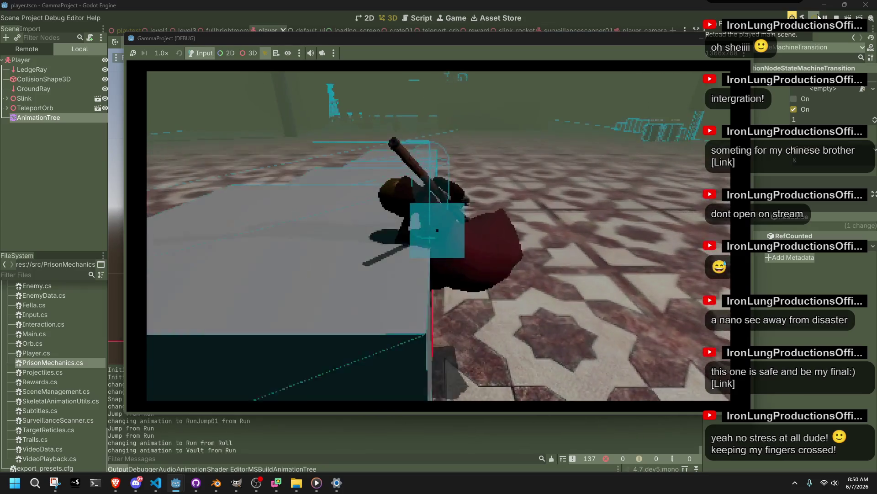
{"action": "key", "text": "space"}
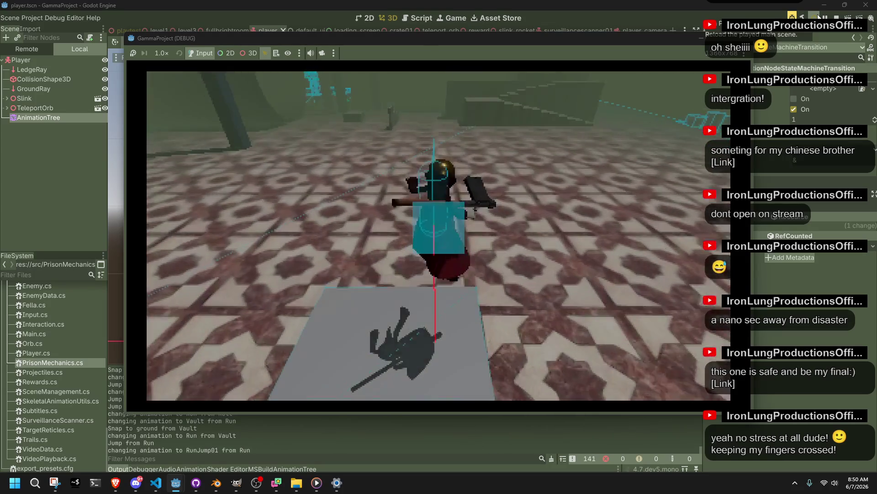
{"action": "key", "text": "w"}
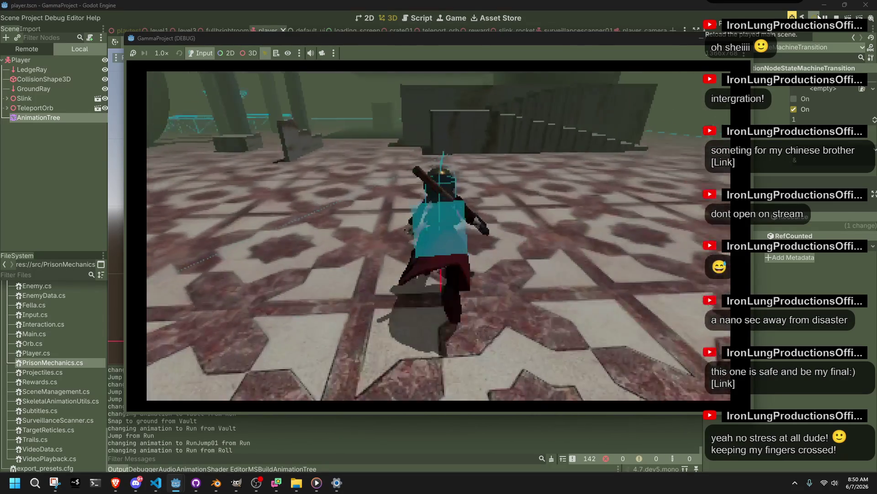
{"action": "key", "text": "w"}
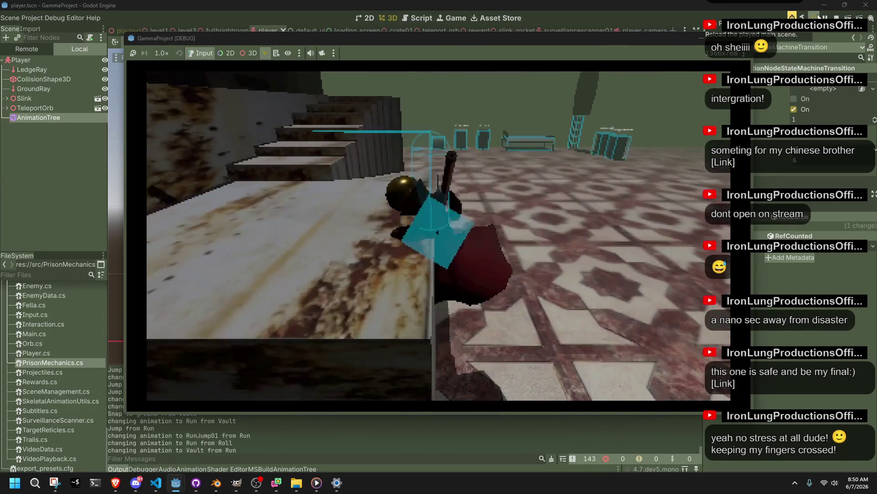
{"action": "key", "text": "w"}
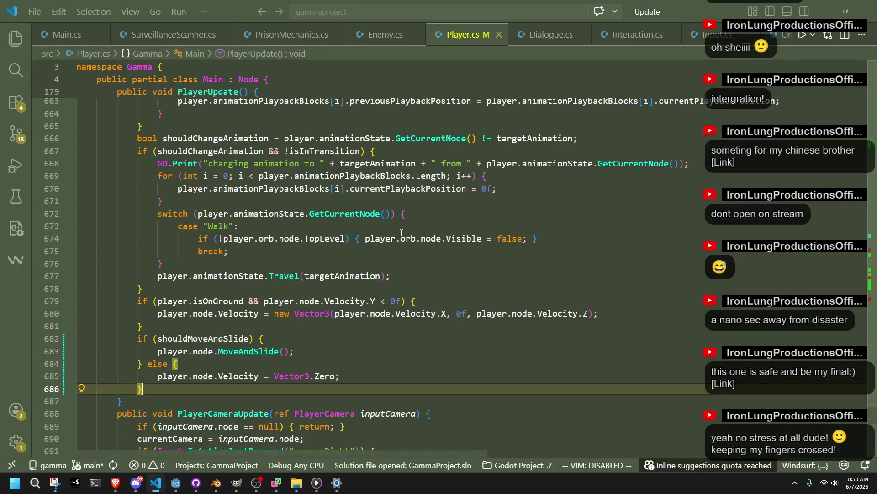
Step: Go up to the Vault case and change correctionSpeed from 2f to 4f, then rebuild in Godot
{"action": "left_click", "coordinate": [358, 336]}
{"action": "scroll", "coordinate": [357, 336], "scroll_direction": "up", "scroll_amount": 9}
{"action": "scroll", "coordinate": [358, 336], "scroll_direction": "down", "scroll_amount": 12}
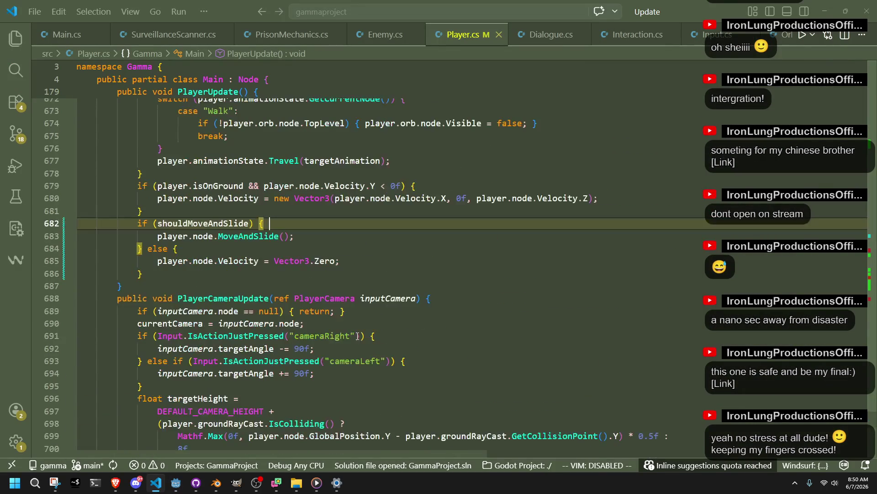
{"action": "scroll", "coordinate": [357, 336], "scroll_direction": "up", "scroll_amount": 18}
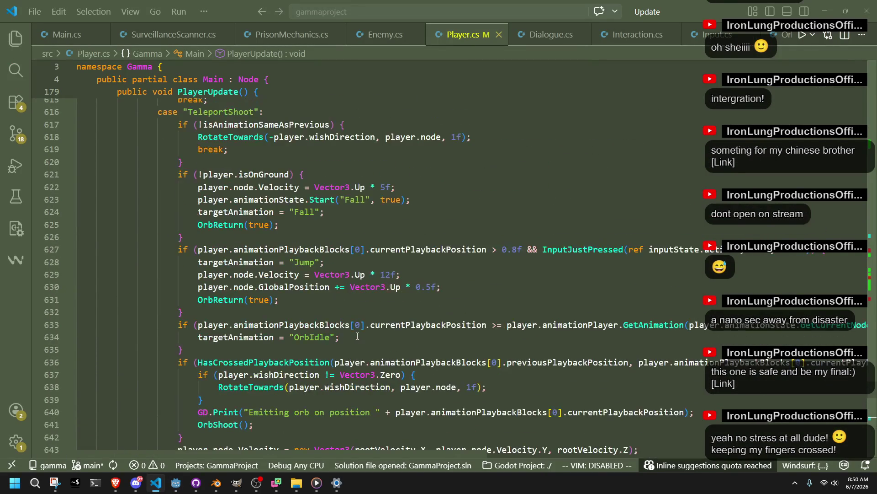
{"action": "scroll", "coordinate": [393, 391], "scroll_direction": "up", "scroll_amount": 12}
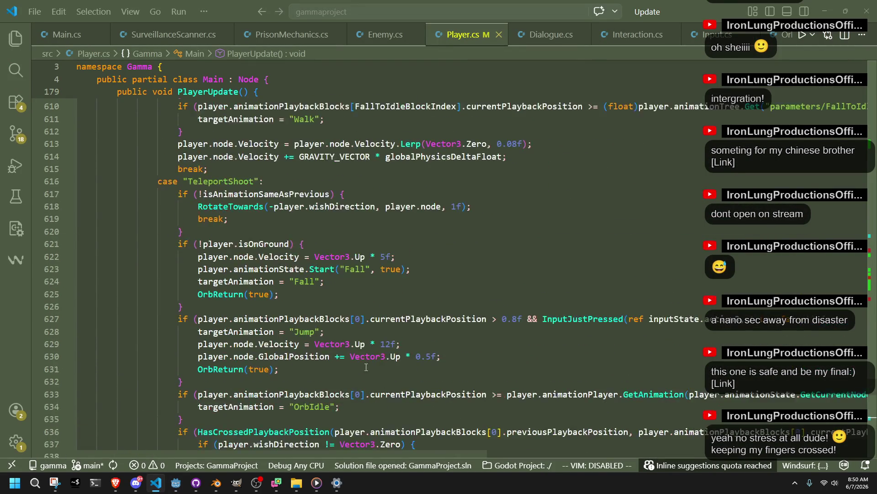
{"action": "scroll", "coordinate": [330, 377], "scroll_direction": "up", "scroll_amount": 15}
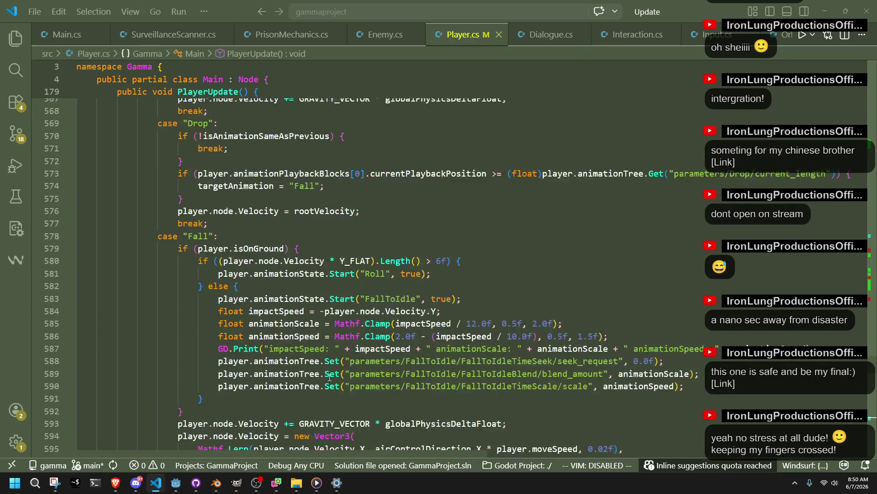
{"action": "scroll", "coordinate": [314, 355], "scroll_direction": "up", "scroll_amount": 6}
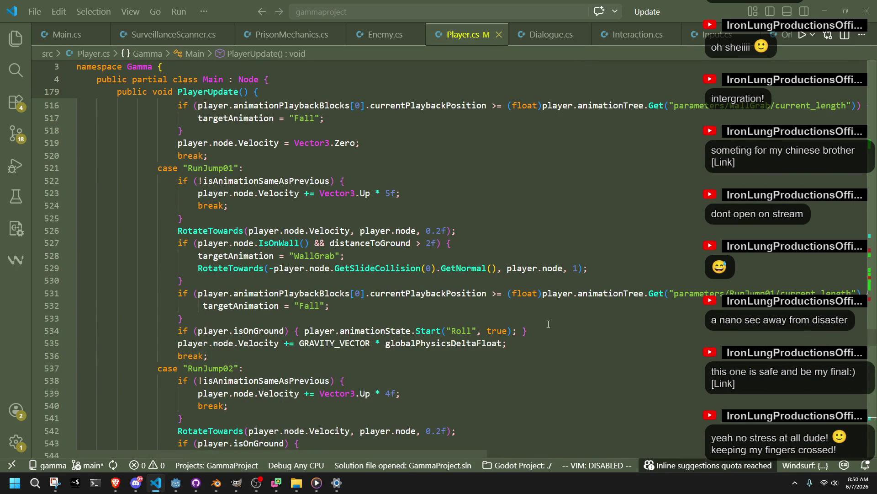
{"action": "scroll", "coordinate": [416, 368], "scroll_direction": "up", "scroll_amount": 3}
{"action": "scroll", "coordinate": [381, 369], "scroll_direction": "up", "scroll_amount": 15}
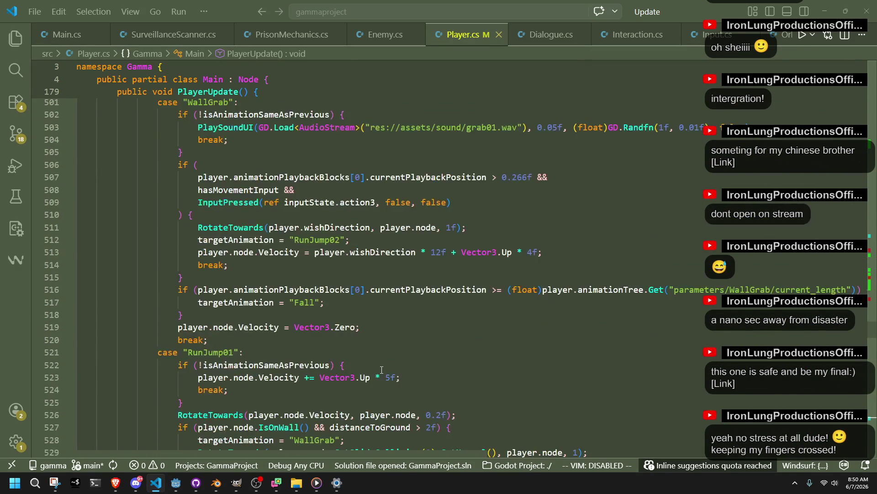
{"action": "scroll", "coordinate": [381, 370], "scroll_direction": "up", "scroll_amount": 14}
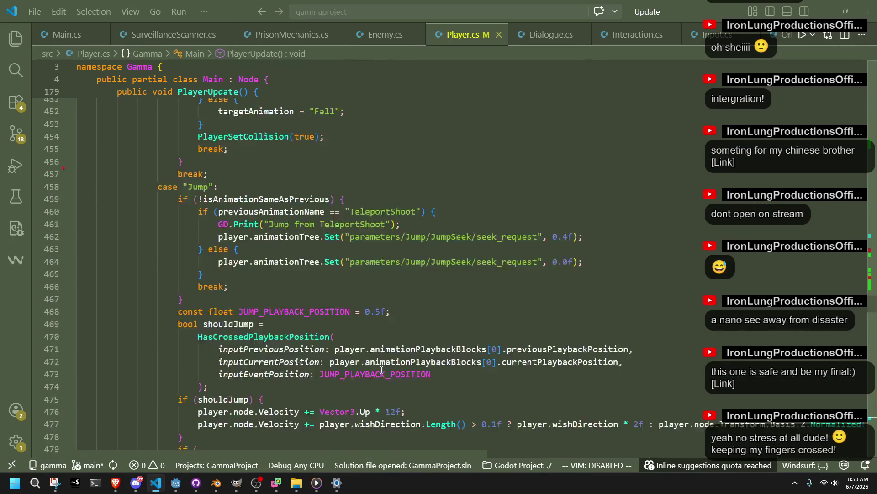
{"action": "scroll", "coordinate": [382, 369], "scroll_direction": "up", "scroll_amount": 7}
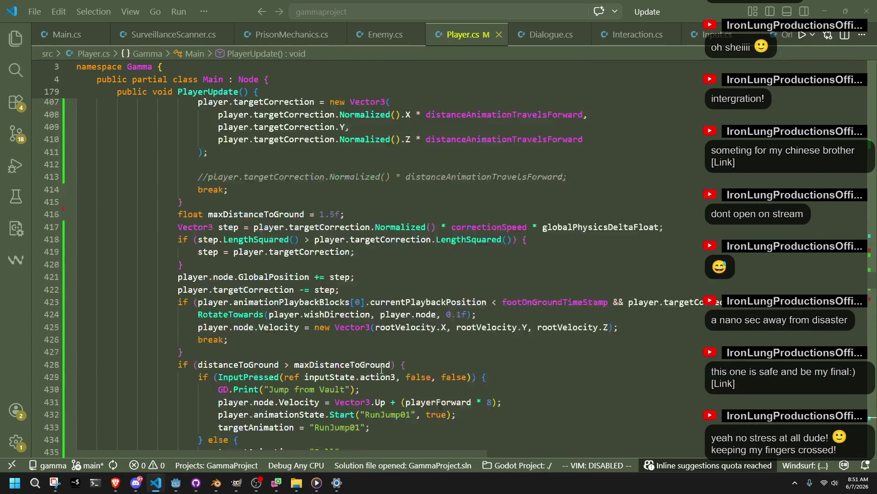
{"action": "left_click", "coordinate": [297, 326]}
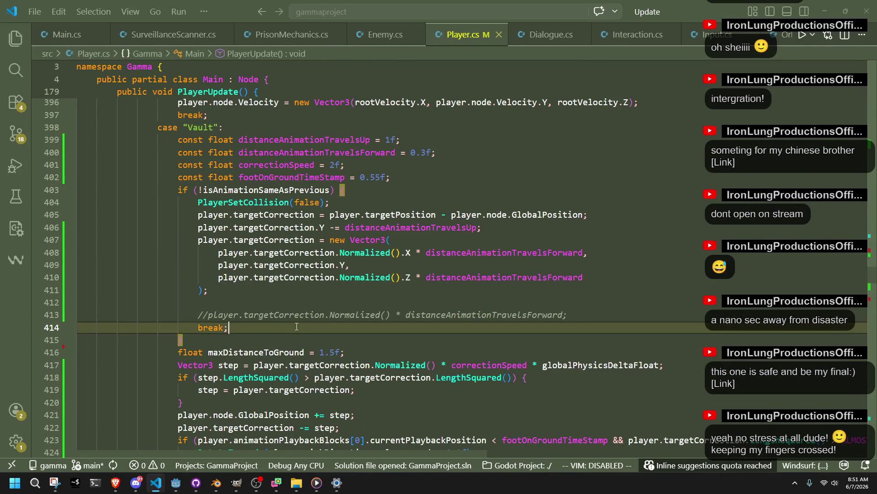
{"action": "left_click", "coordinate": [337, 166]}
{"action": "type", "text": "4"}
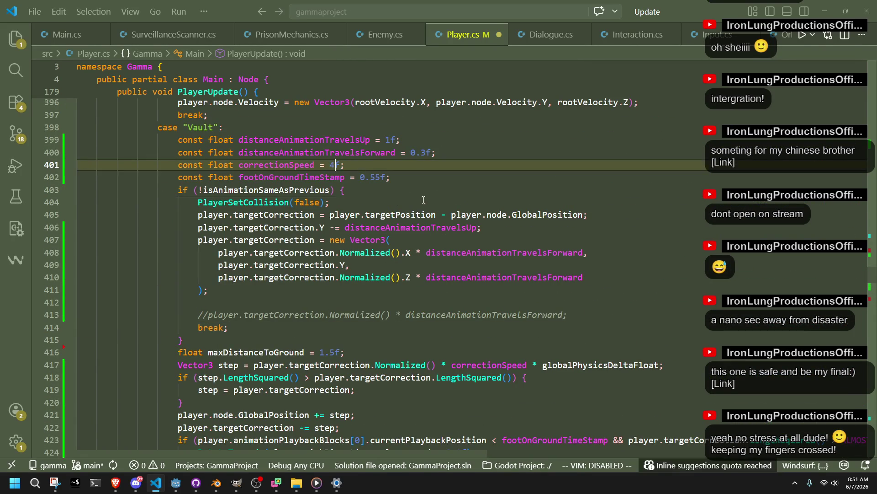
{"action": "key", "text": "alt+Tab"}
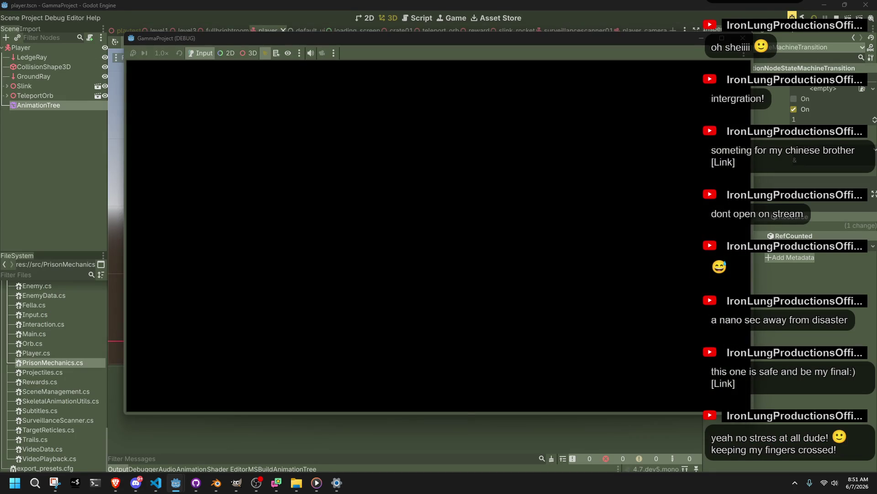
Step: Vault onto the box and then repeatedly onto the wall with the faster correction
{"action": "key", "text": "w"}
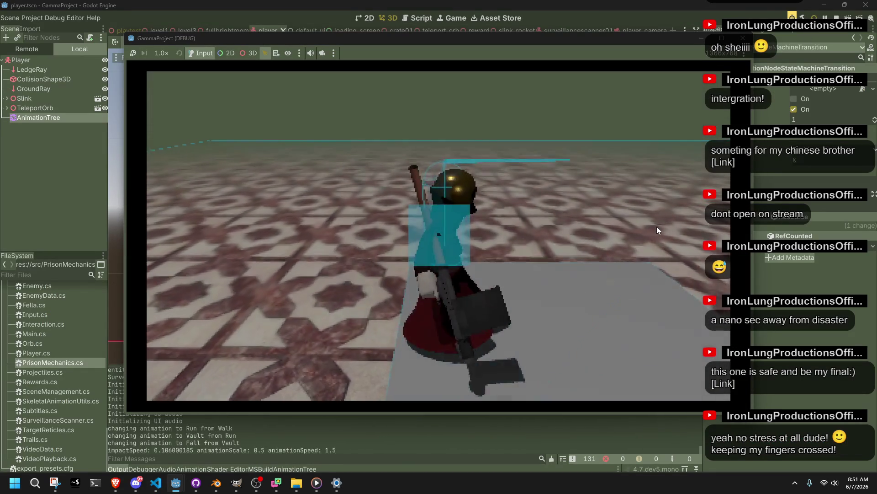
{"action": "key", "text": "s"}
{"action": "key", "text": "w"}
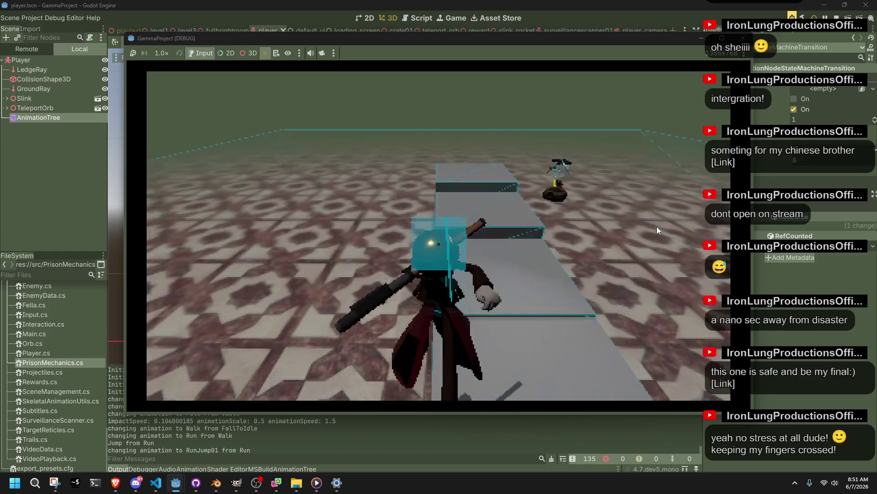
{"action": "key", "text": "space"}
{"action": "key", "text": "a"}
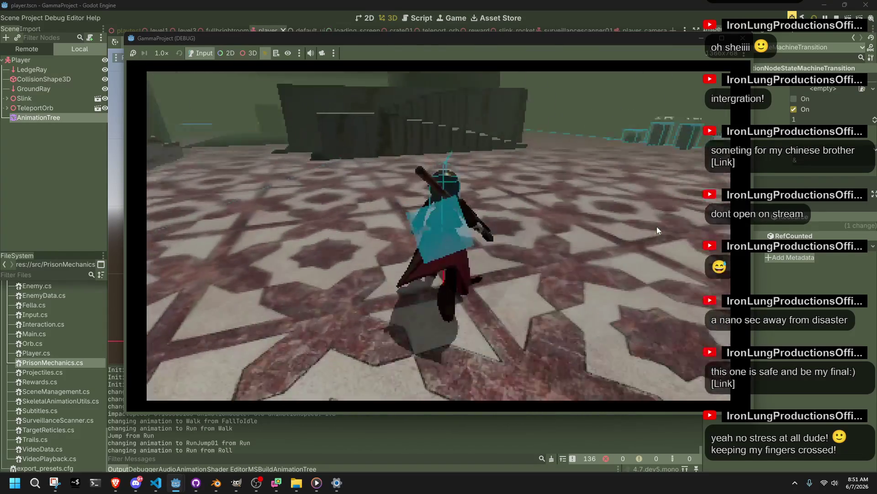
{"action": "key", "text": "space"}
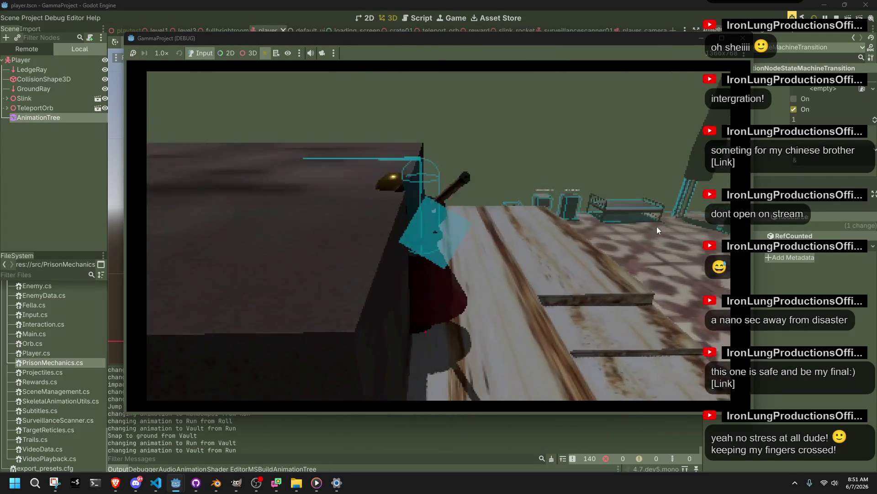
{"action": "key", "text": "space"}
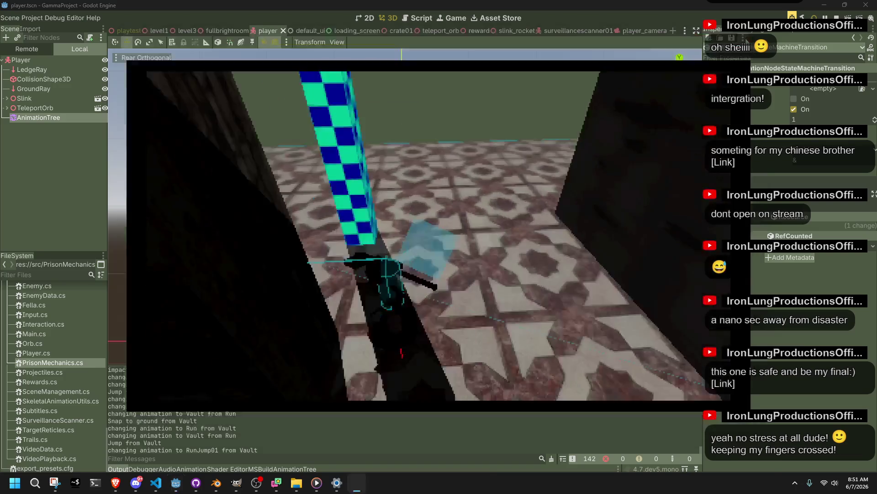
Step: Retune correctionSpeed on line 401 of Player.cs and relaunch the game with F5
{"action": "key", "text": "alt+Tab"}
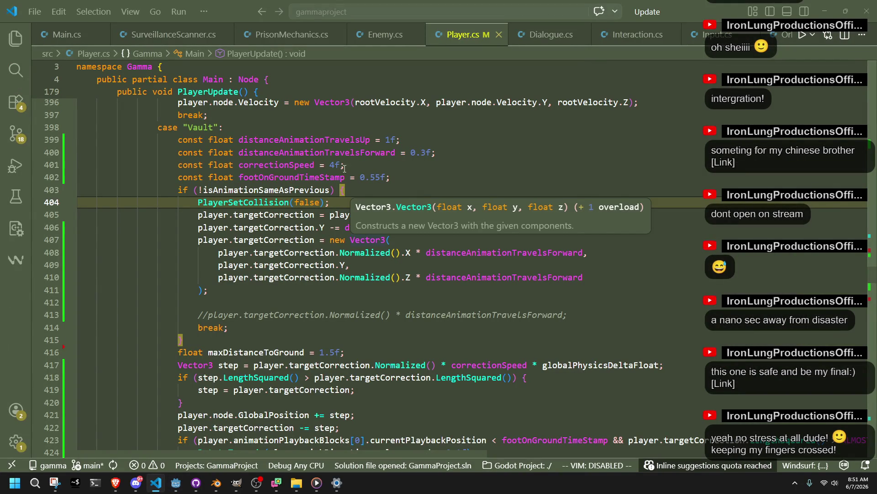
{"action": "left_click", "coordinate": [347, 168]}
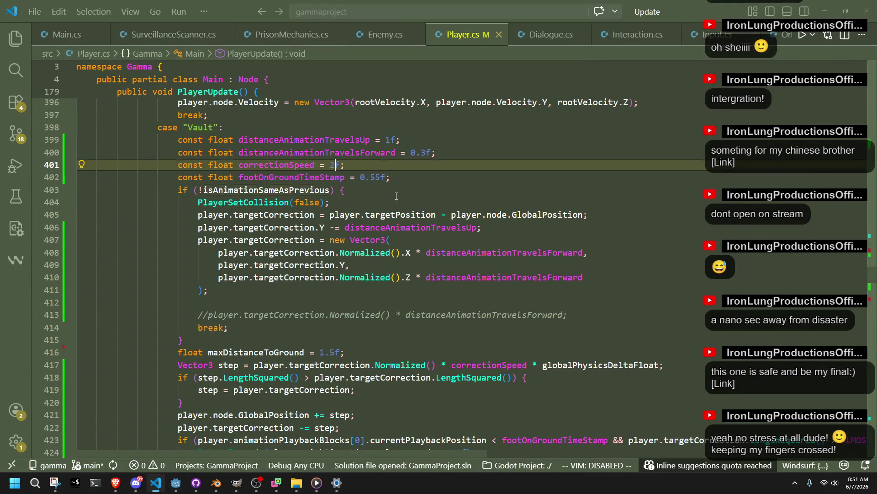
{"action": "key", "text": "alt+Tab"}
{"action": "key", "text": "F5"}
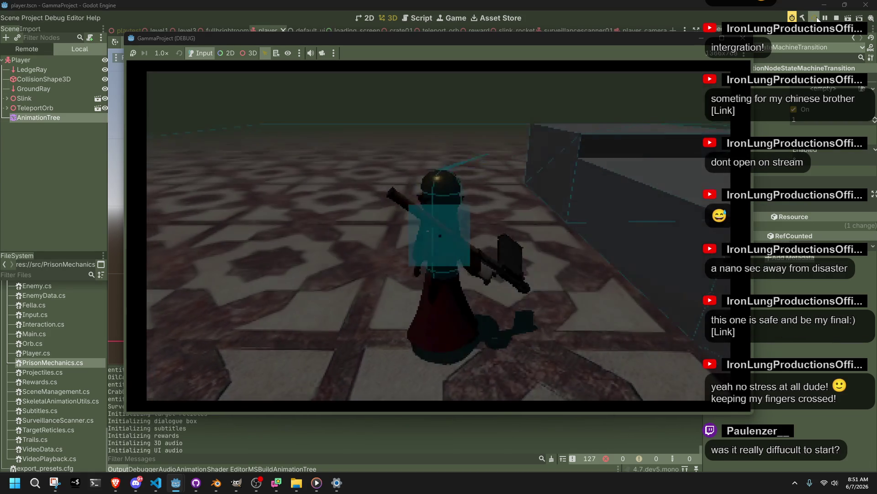
Step: Run across the tiled floor, vault the obstacle and jump on into the corridor
{"action": "key", "text": "s"}
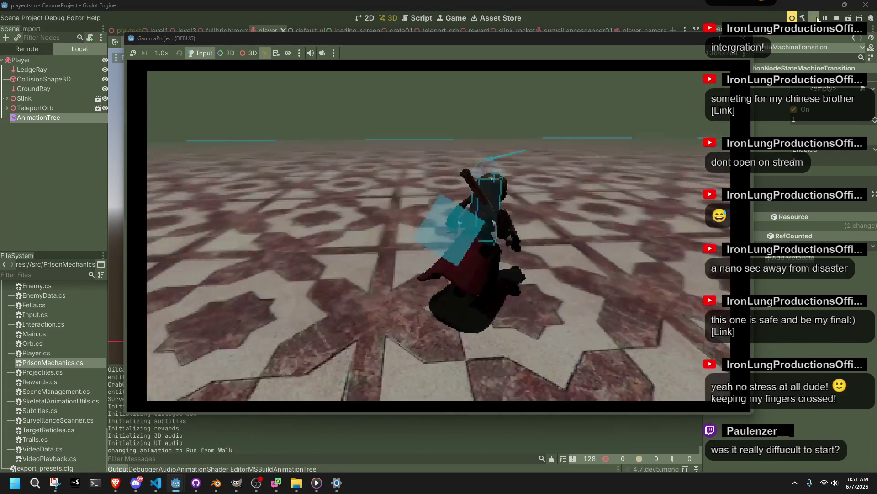
{"action": "key", "text": "w"}
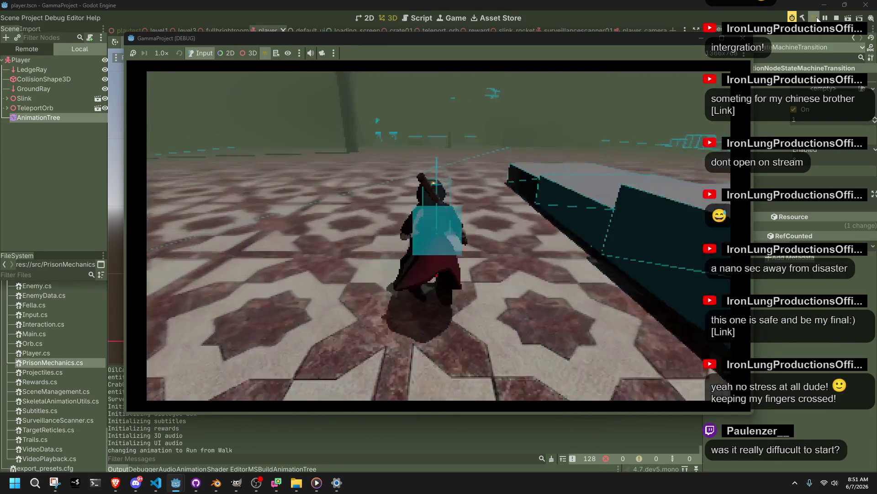
{"action": "key", "text": "w"}
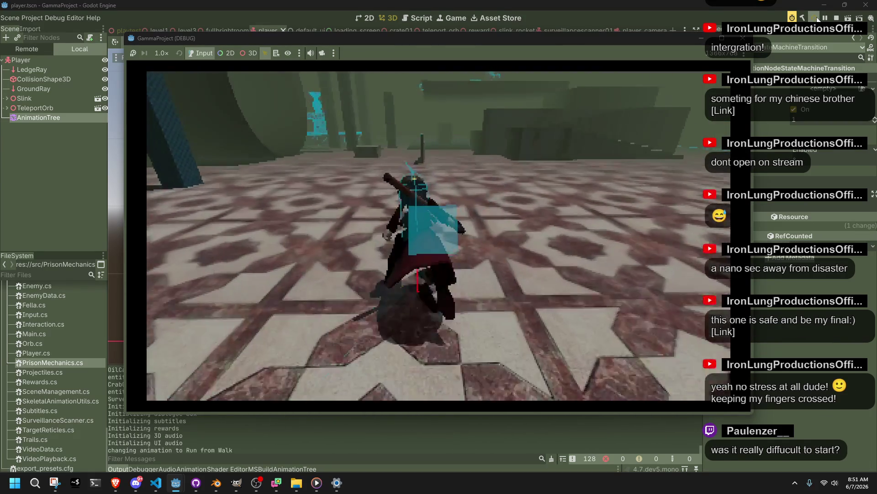
{"action": "key", "text": "w"}
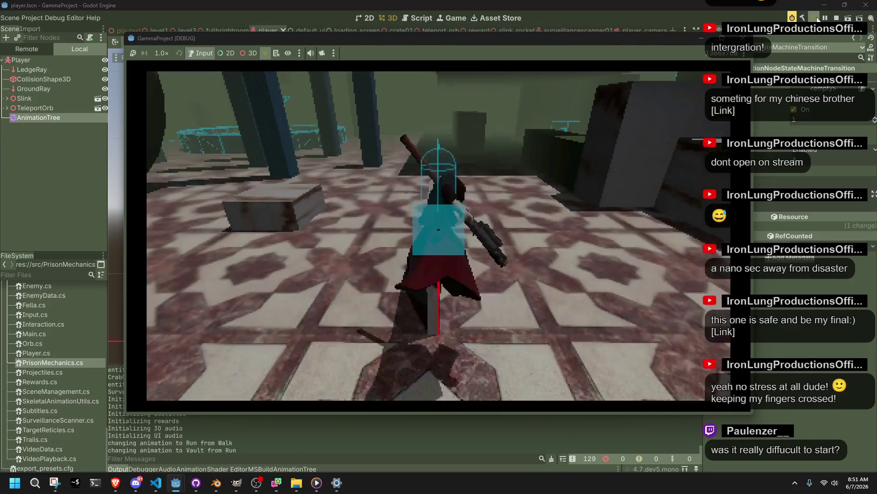
{"action": "key", "text": "w"}
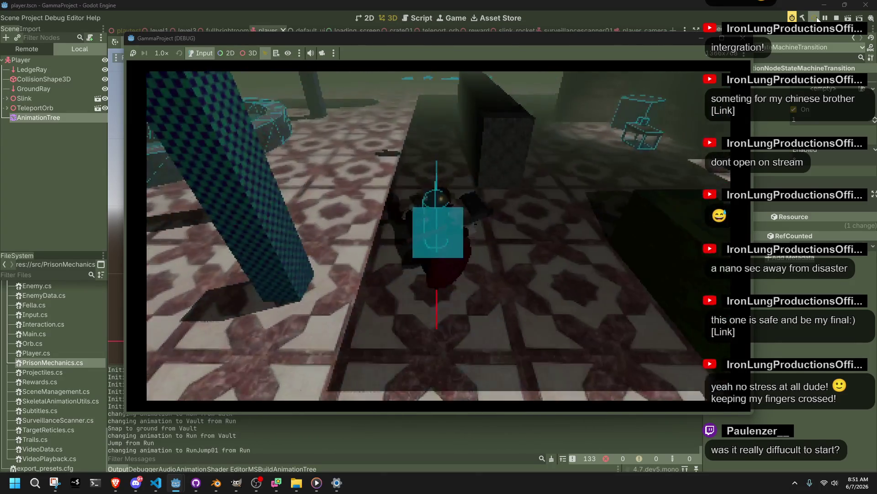
{"action": "key", "text": "space"}
{"action": "key", "text": "w"}
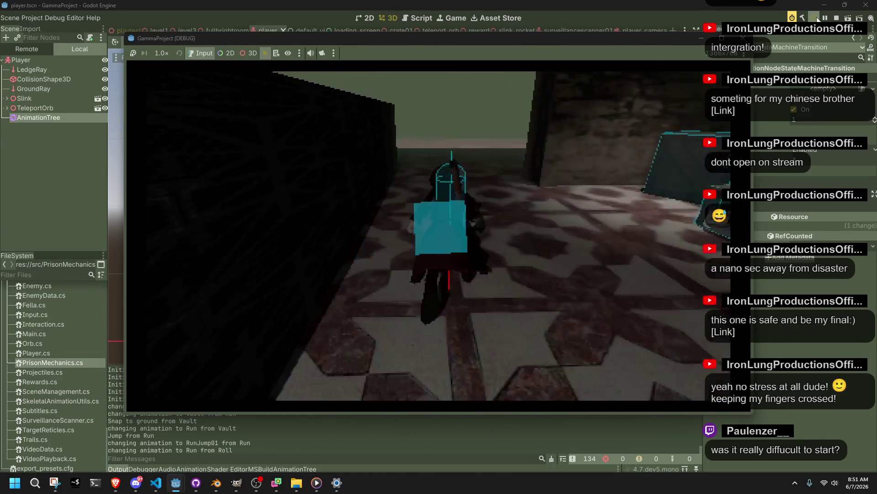
Step: Turn around and jump the character onto the crate, then stop with F8 and relaunch
{"action": "key", "text": "s"}
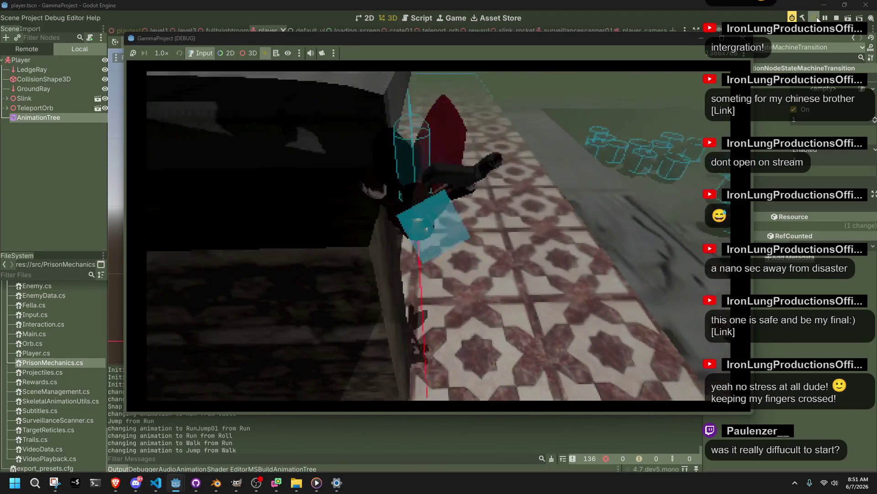
{"action": "key", "text": "w"}
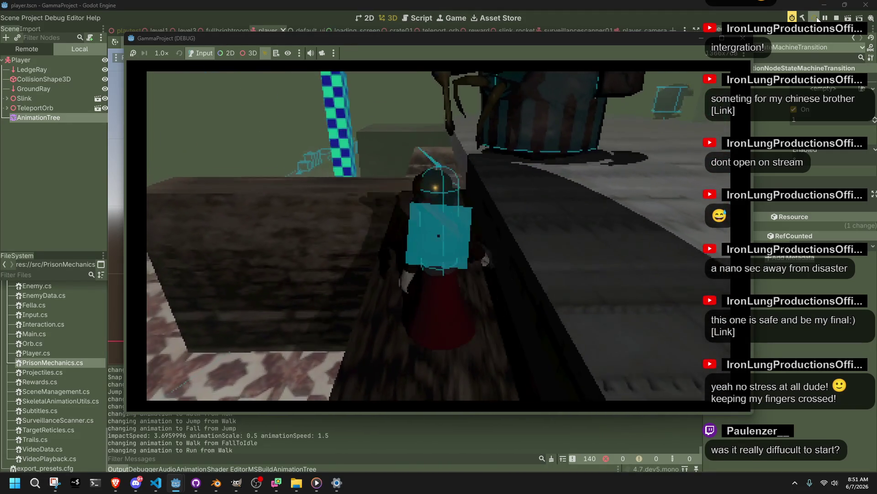
{"action": "key", "text": "space"}
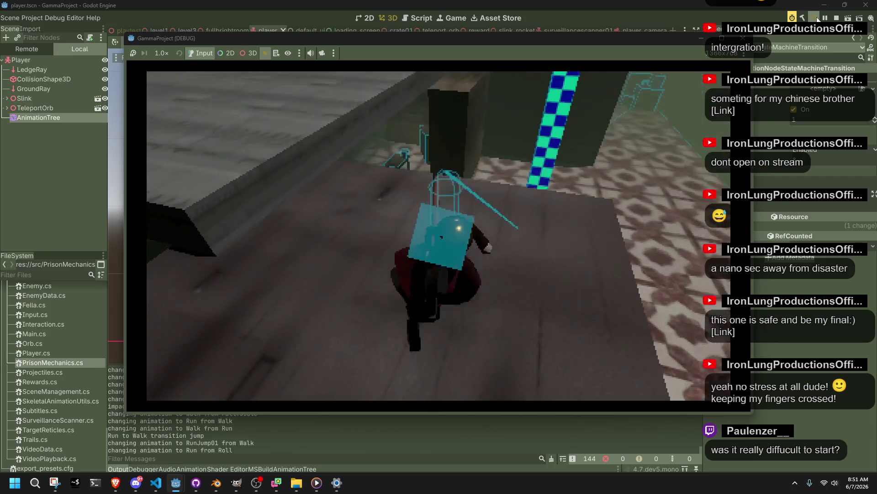
{"action": "key", "text": "space"}
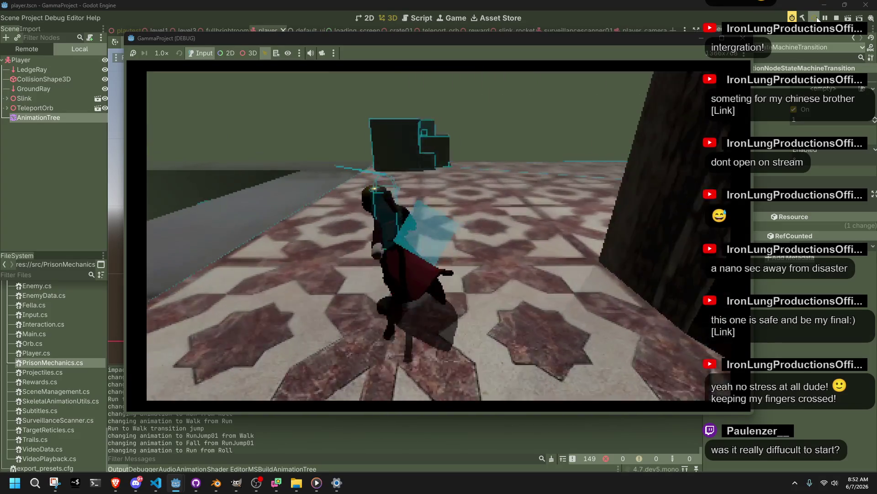
{"action": "key", "text": "space"}
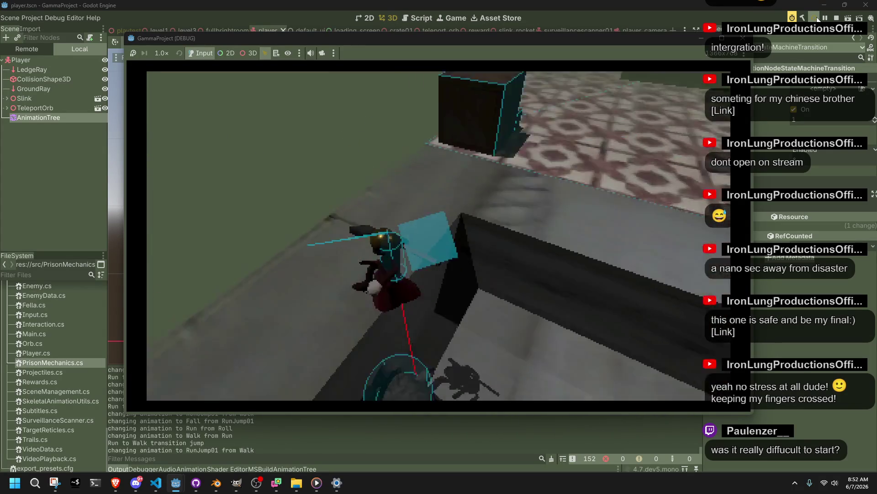
{"action": "key", "text": "space"}
{"action": "key", "text": "space"}
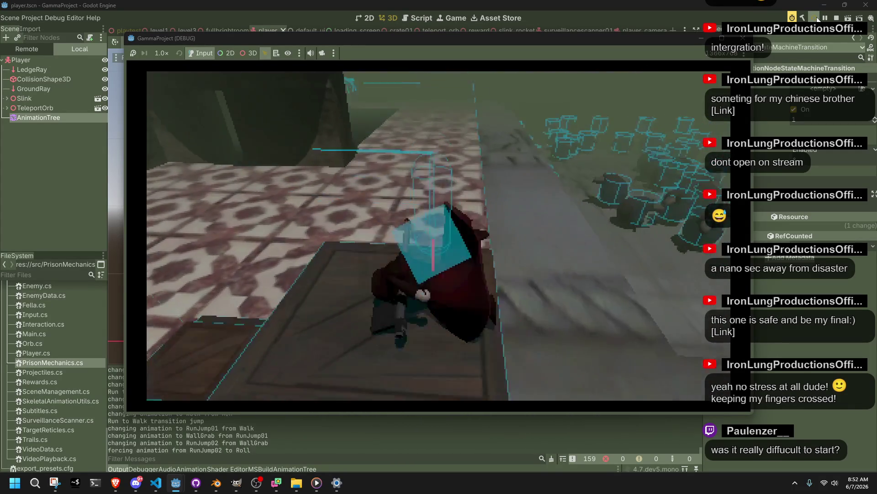
{"action": "key", "text": "space"}
{"action": "key", "text": "space"}
{"action": "key", "text": "space"}
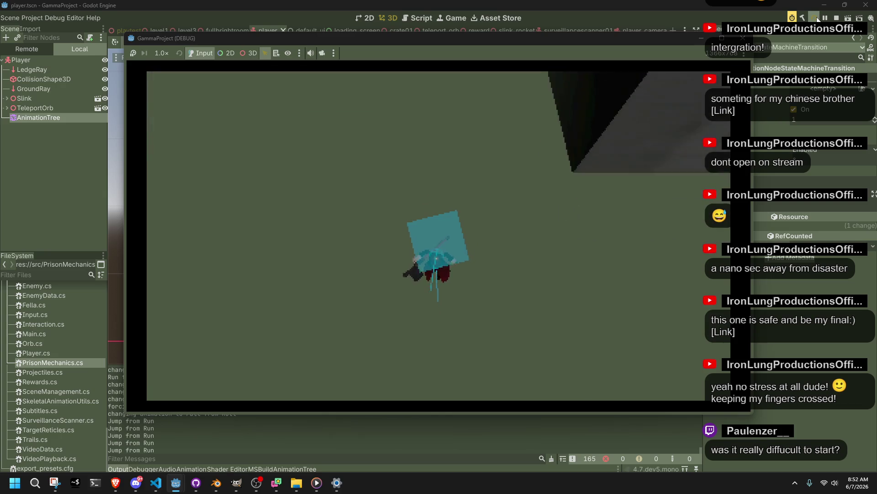
{"action": "key", "text": "F8"}
{"action": "left_click", "coordinate": [816, 19]}
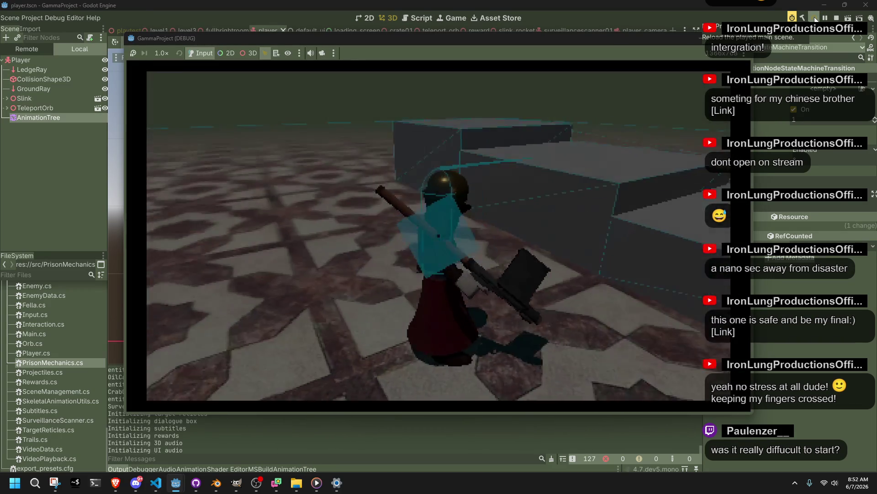
Step: Run the character at the wall, vault onto the ledge, then jump back off
{"action": "key", "text": "w"}
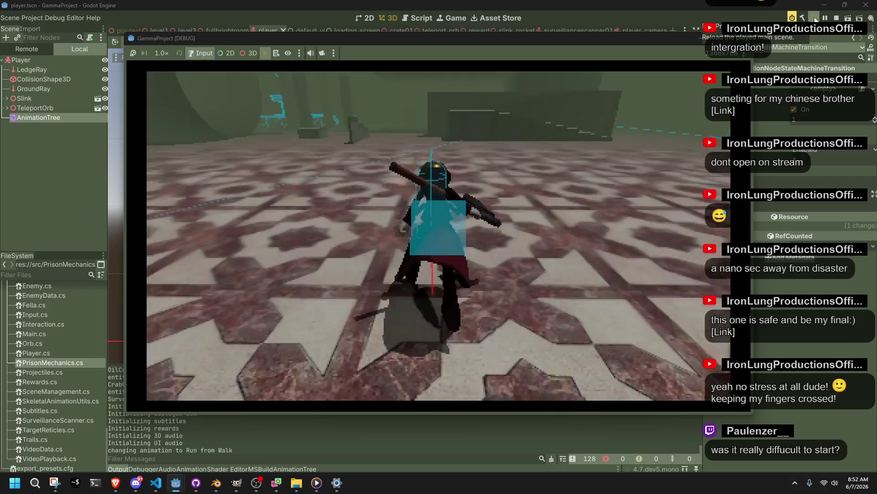
{"action": "key", "text": "space"}
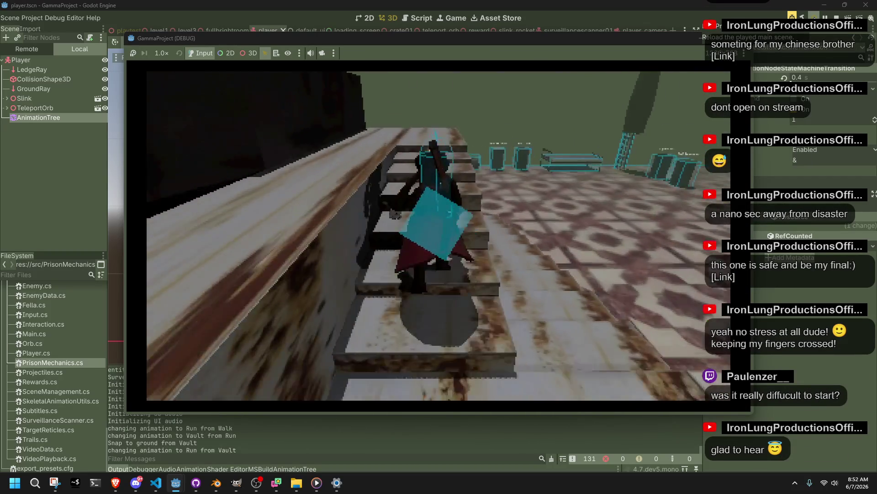
{"action": "key", "text": "space"}
{"action": "key", "text": "space"}
{"action": "key", "text": "w"}
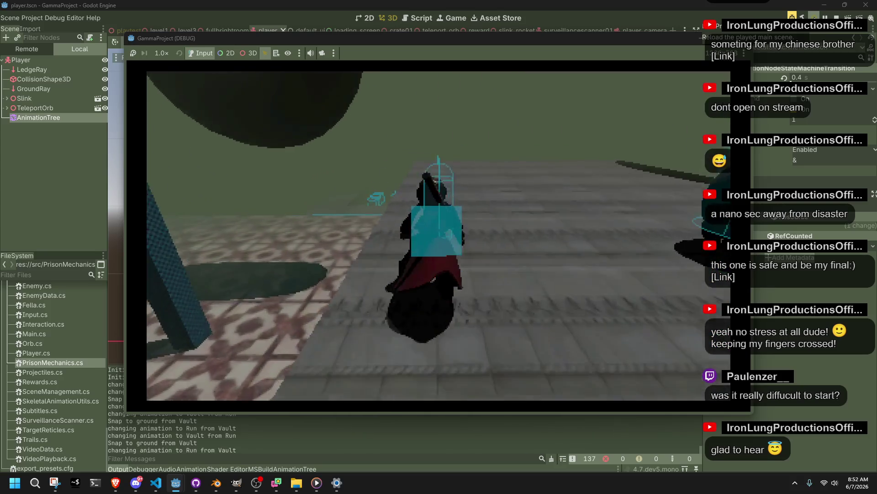
{"action": "key", "text": "space"}
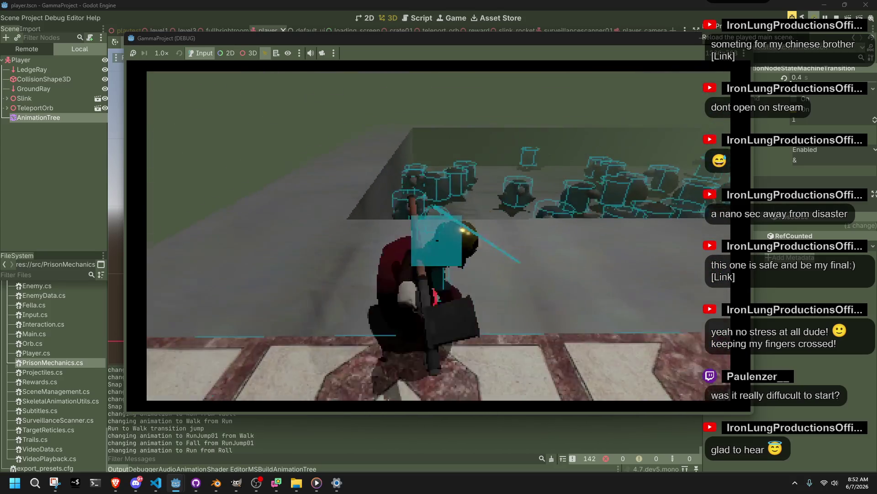
{"action": "key", "text": "space"}
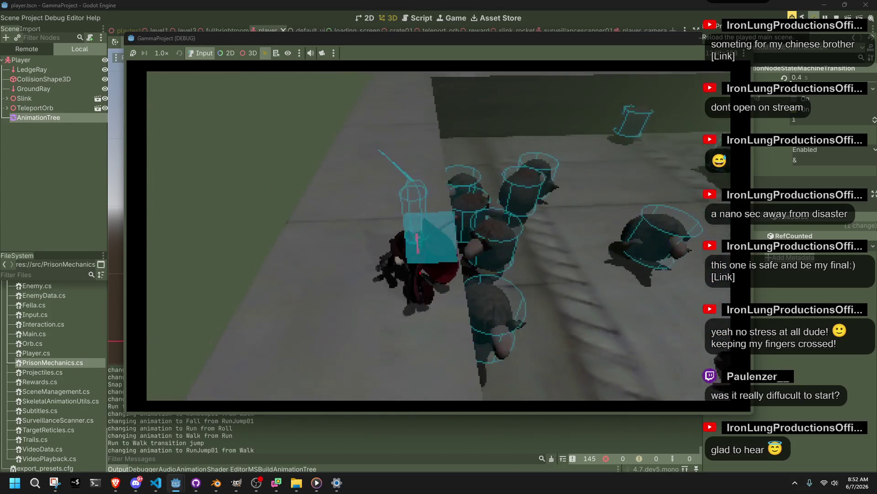
Step: Make the character jump repeatedly while swinging the camera, ending in a roll and run
{"action": "key", "text": "space"}
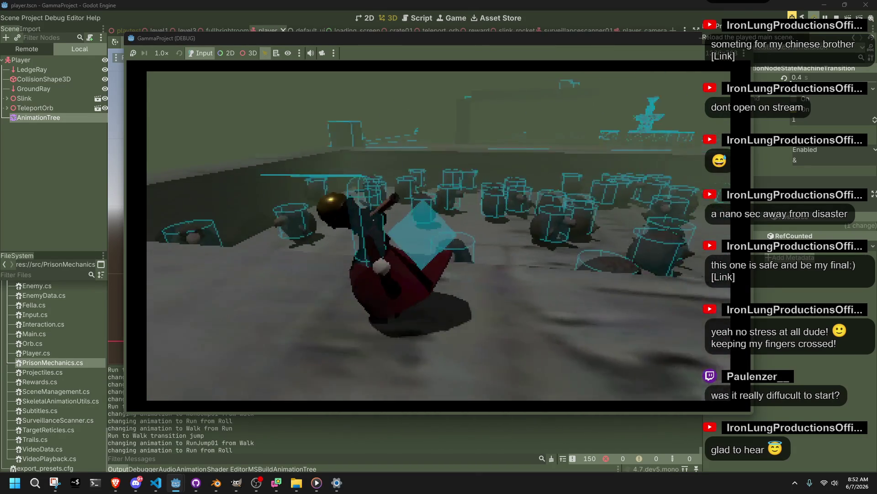
{"action": "key", "text": "space"}
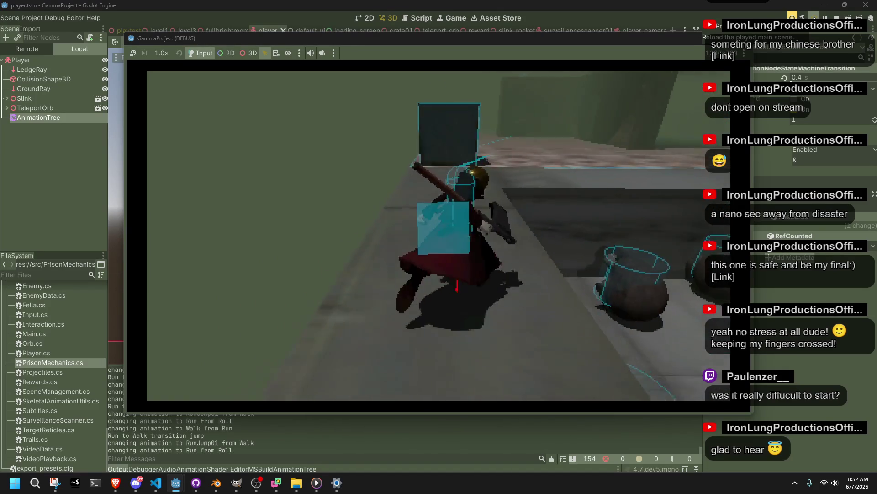
{"action": "key", "text": "space"}
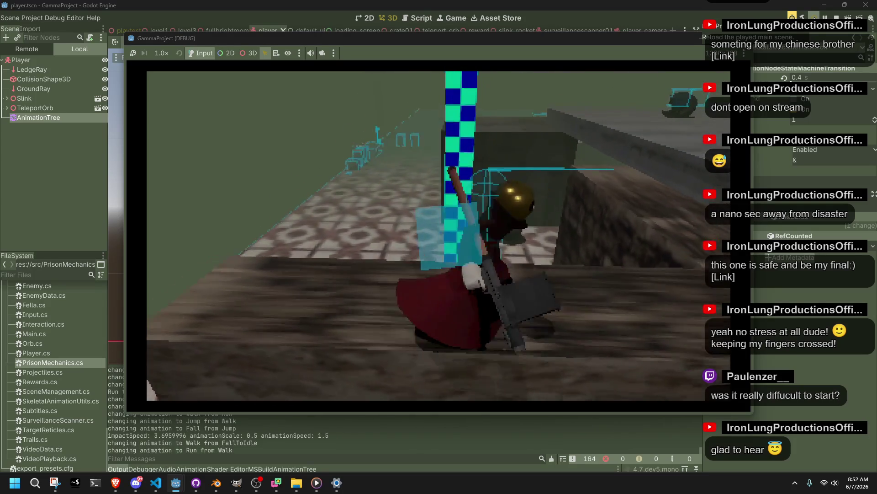
{"action": "key", "text": "space"}
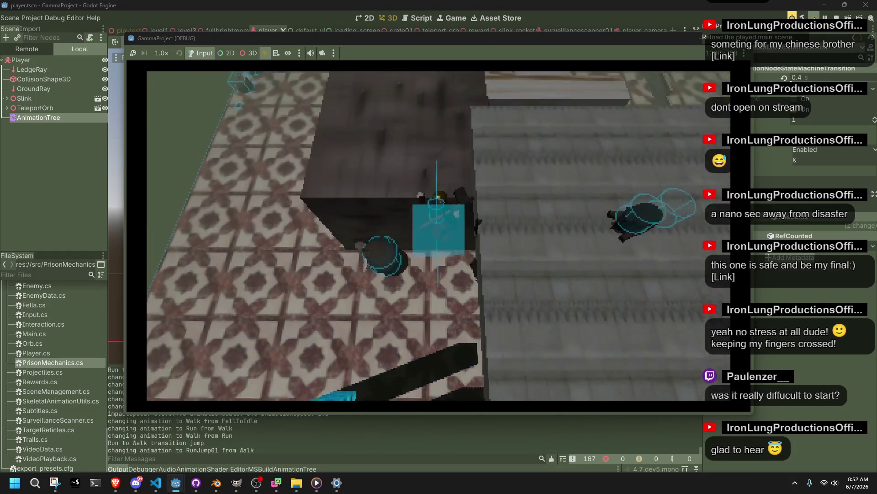
{"action": "key", "text": "space"}
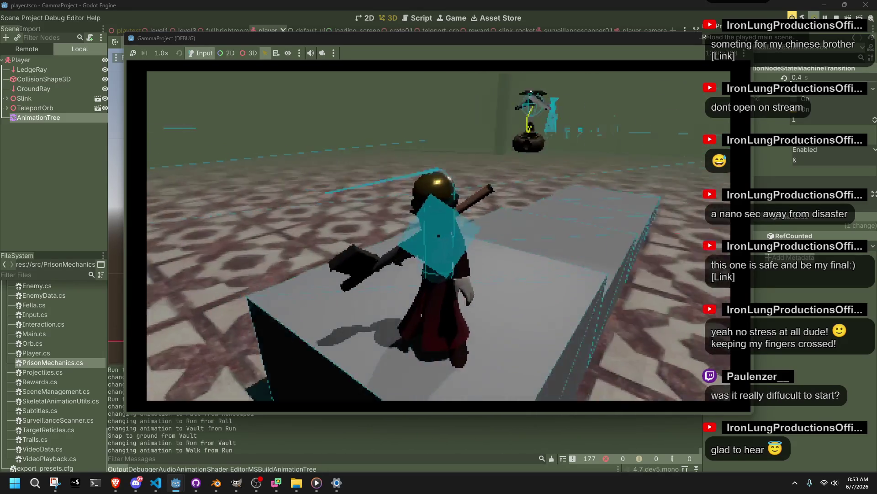
Step: Run toward the wall, vault onto it, jump off into a roll, and vault up again
{"action": "key", "text": "w"}
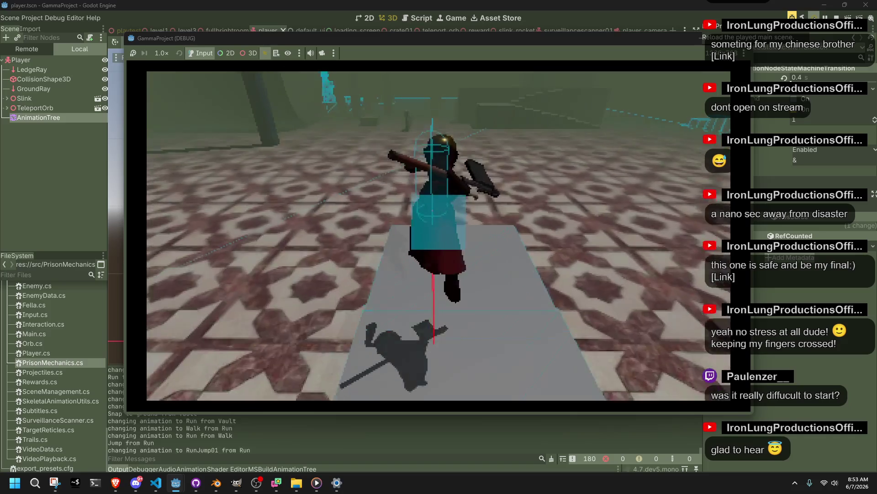
{"action": "key", "text": "space"}
{"action": "key", "text": "w"}
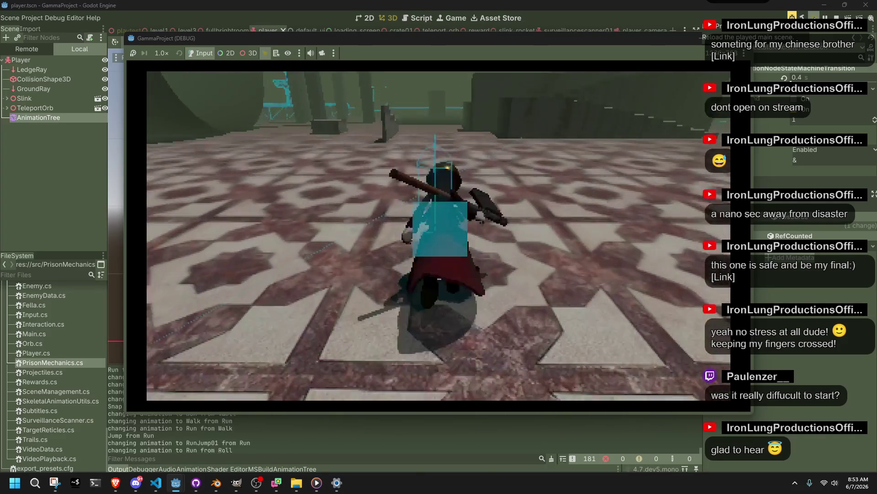
{"action": "key", "text": "space"}
{"action": "key", "text": "space"}
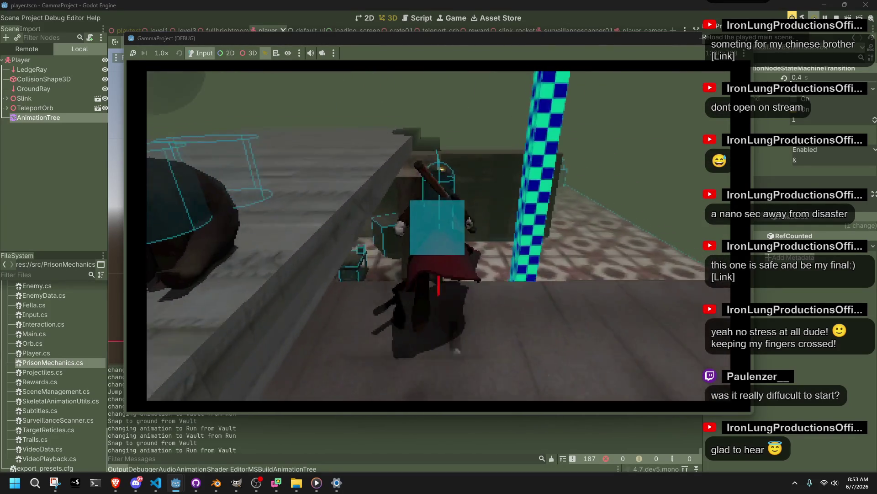
{"action": "key", "text": "space"}
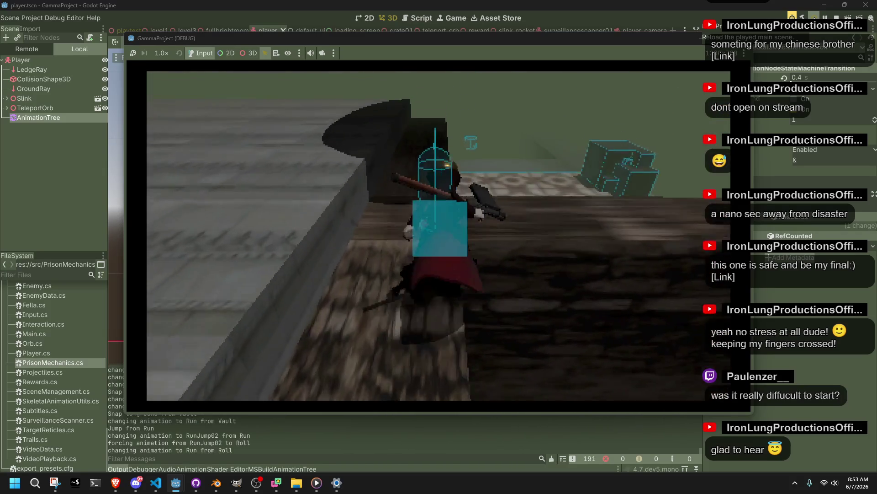
{"action": "key", "text": "space"}
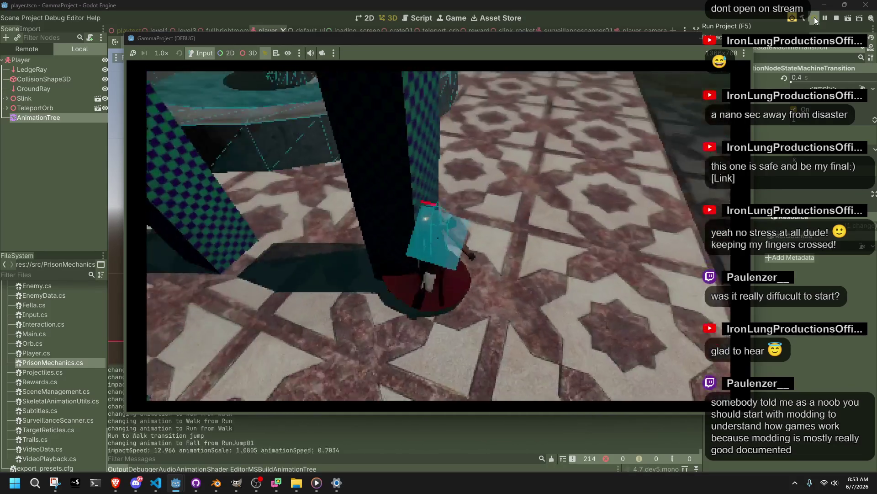
Step: Vault the character over the wall and jump toward the ledge, then stop the running game
{"action": "key", "text": "w"}
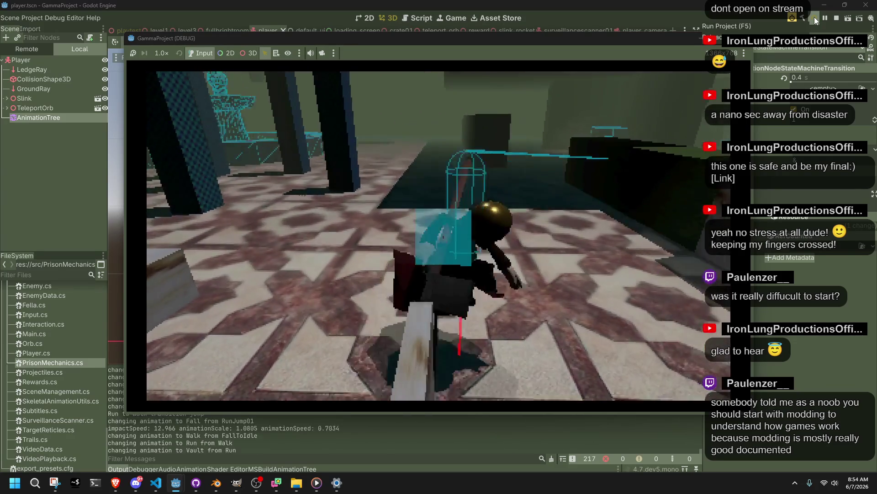
{"action": "key", "text": "space"}
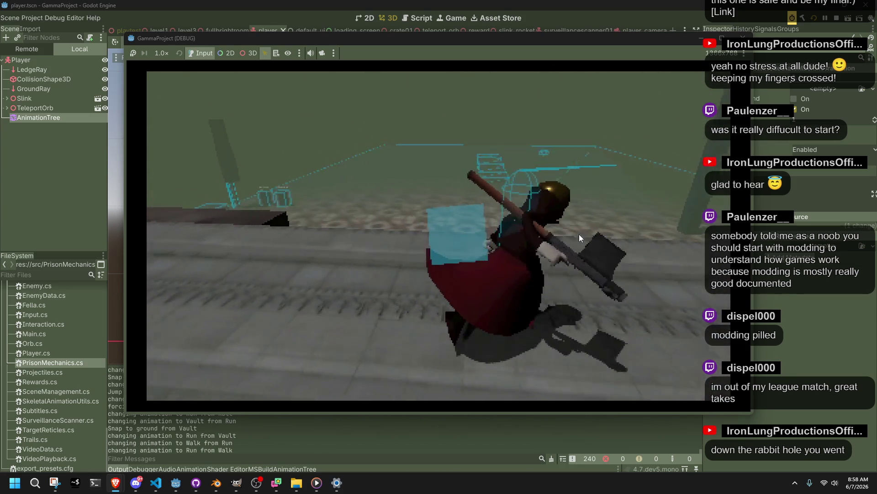
{"action": "key", "text": "space"}
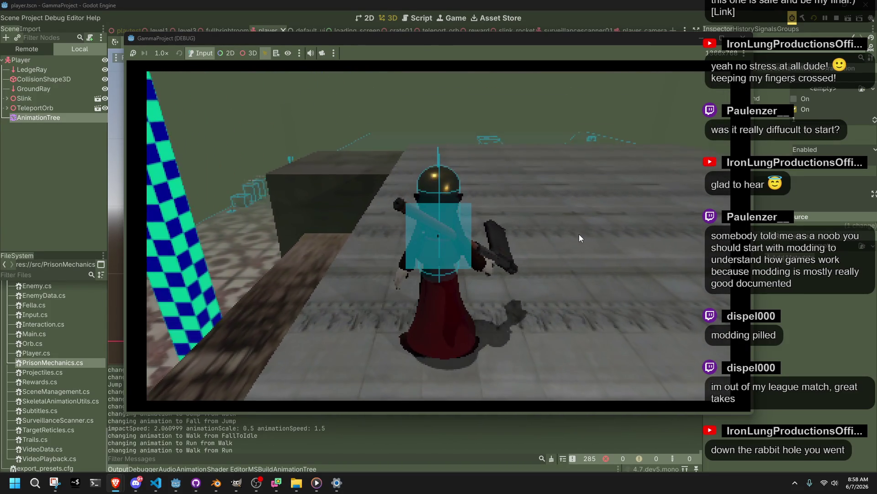
{"action": "left_click", "coordinate": [743, 38]}
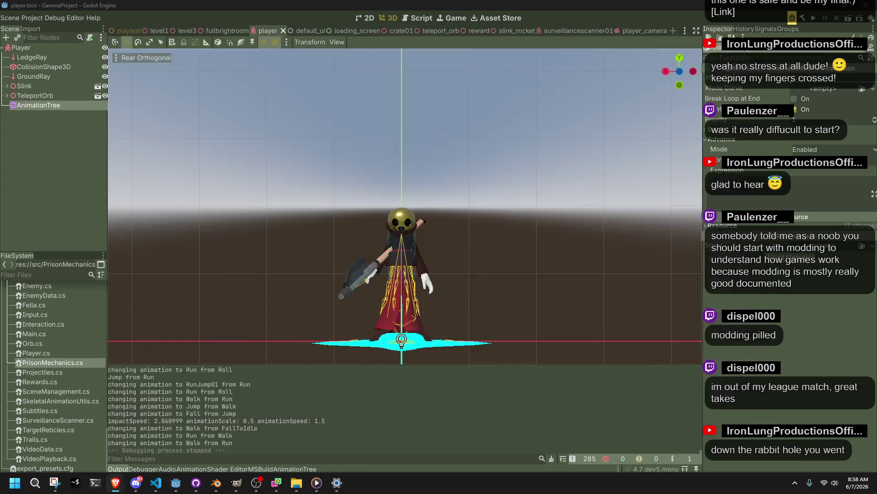
Step: Orbit around the Player character, switching the 3D viewport from orthogonal to Perspective view
{"action": "scroll", "coordinate": [434, 252], "scroll_direction": "up", "scroll_amount": 10}
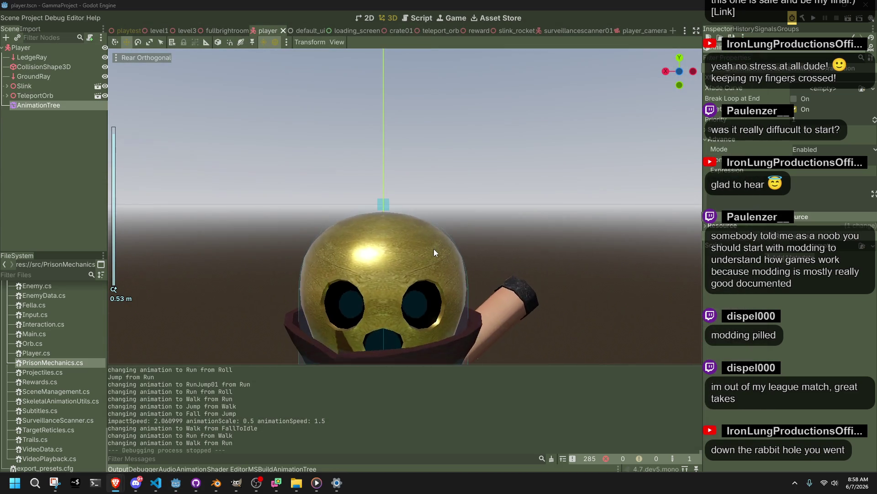
{"action": "scroll", "coordinate": [435, 248], "scroll_direction": "down", "scroll_amount": 8}
{"action": "mouse_move", "coordinate": [430, 248]}
{"action": "left_mouse_down"}
{"action": "mouse_move", "coordinate": [623, 281]}
{"action": "mouse_move", "coordinate": [565, 243]}
{"action": "left_mouse_up"}
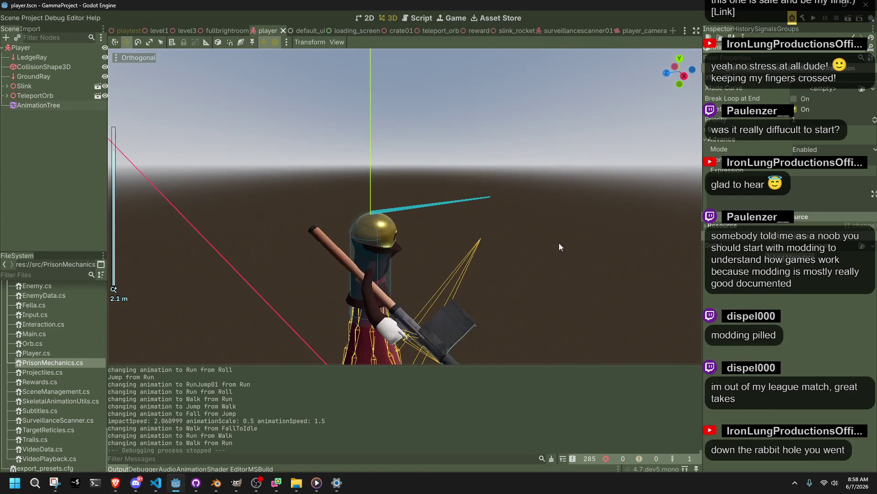
{"action": "left_click", "coordinate": [137, 57]}
{"action": "left_click", "coordinate": [137, 119]}
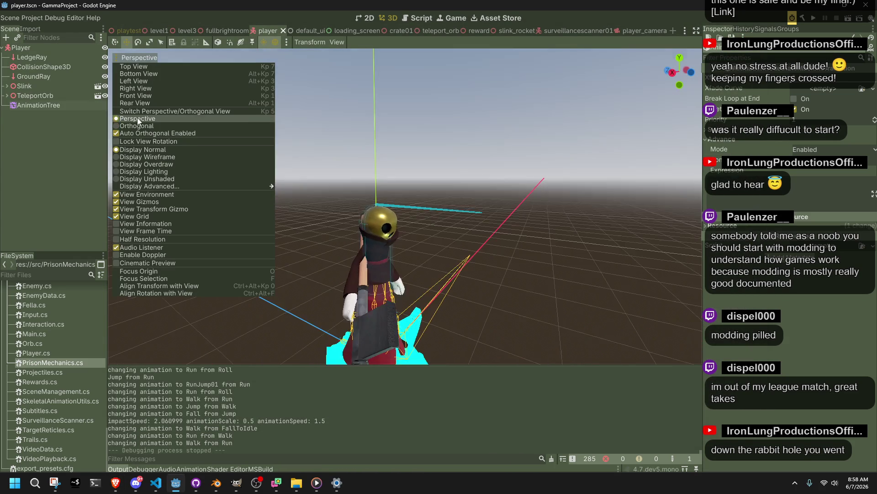
{"action": "mouse_move", "coordinate": [536, 197]}
{"action": "left_mouse_down"}
{"action": "mouse_move", "coordinate": [541, 229]}
{"action": "mouse_move", "coordinate": [414, 229]}
{"action": "mouse_move", "coordinate": [309, 215]}
{"action": "left_mouse_up"}
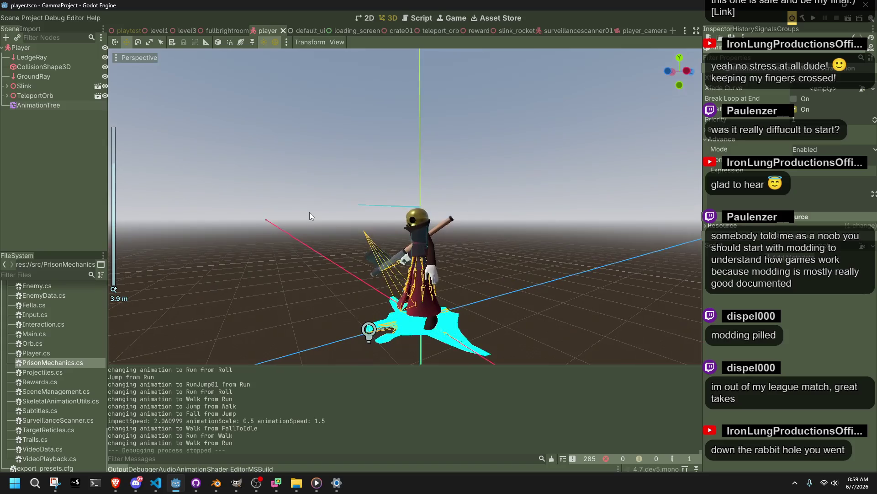